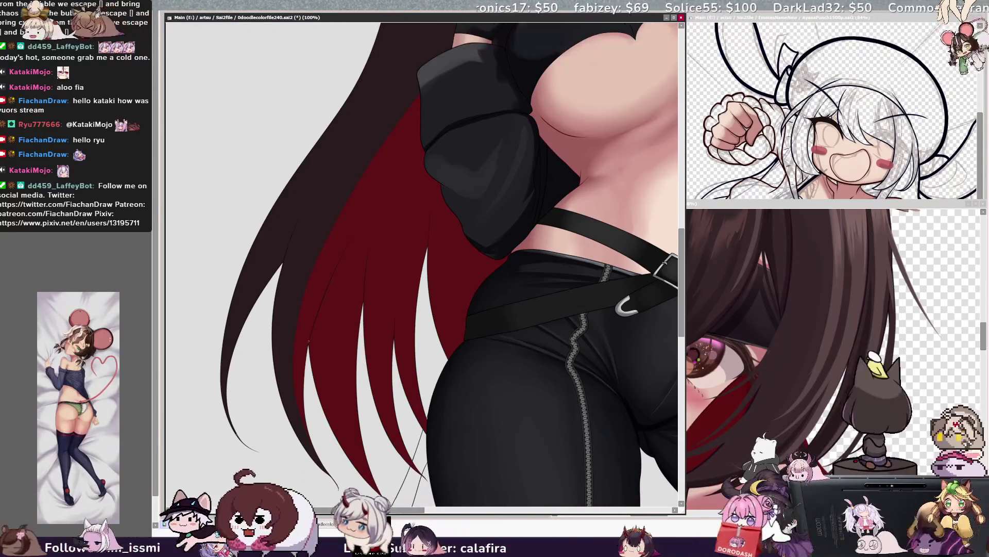
- Mirror the canvas to check the drawing, flip it back, and zoom out
key(h)
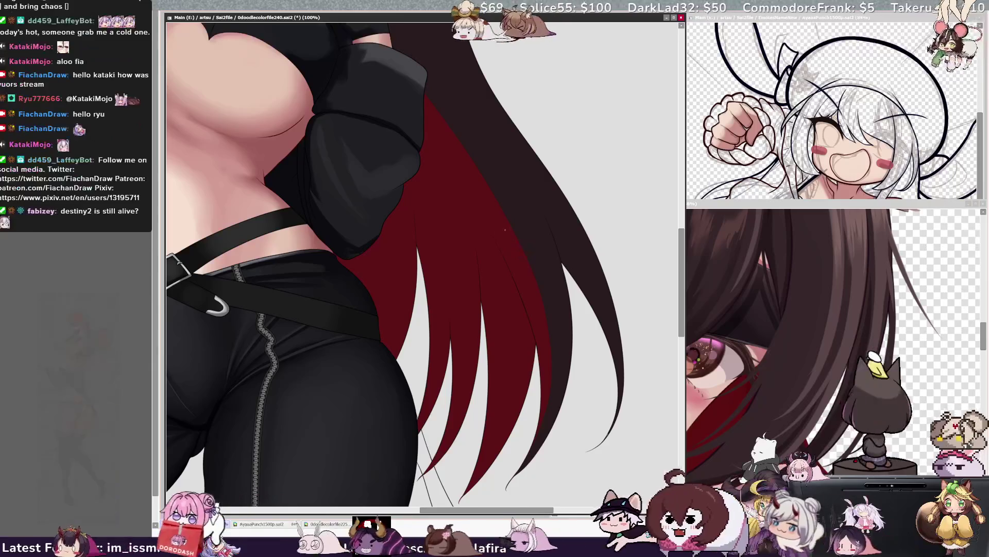
key(h)
key(ctrl+minus)
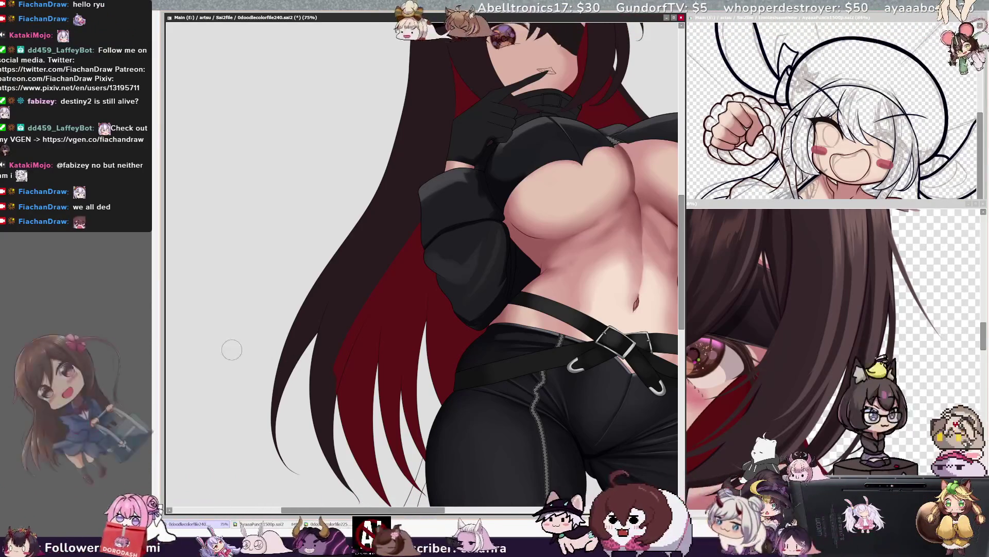
- Zoom to 150% on the hair strands by the sleeve and resize the brush from 13 to 63 and back
key(ctrl+plus)
key(ctrl+plus)
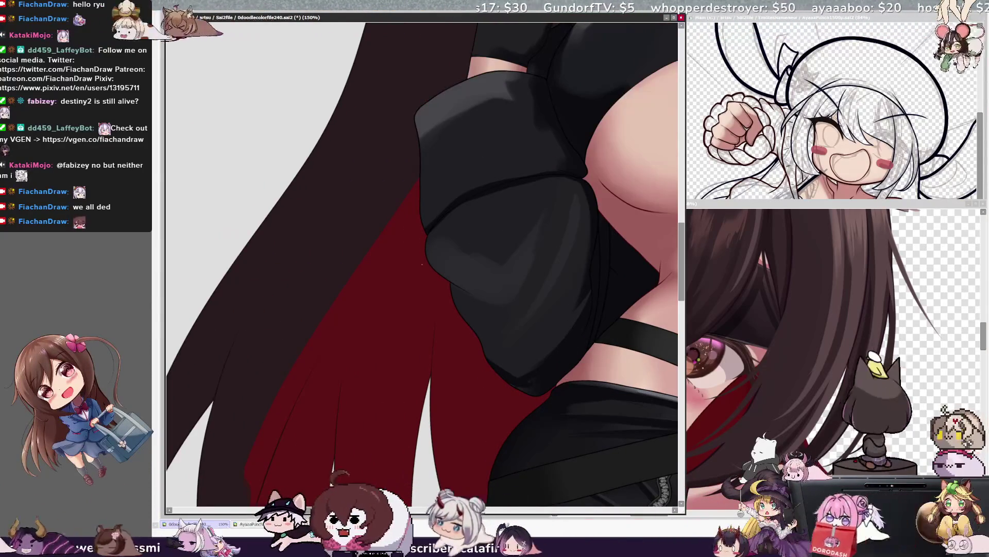
scroll(423, 263, down, 5)
scroll(422, 263, down, 3)
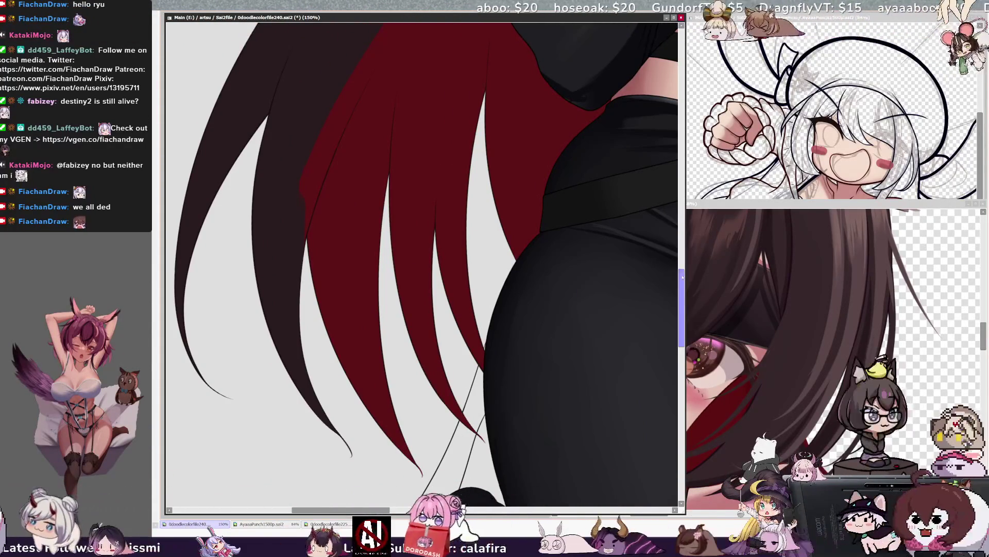
scroll(682, 277, up, 3)
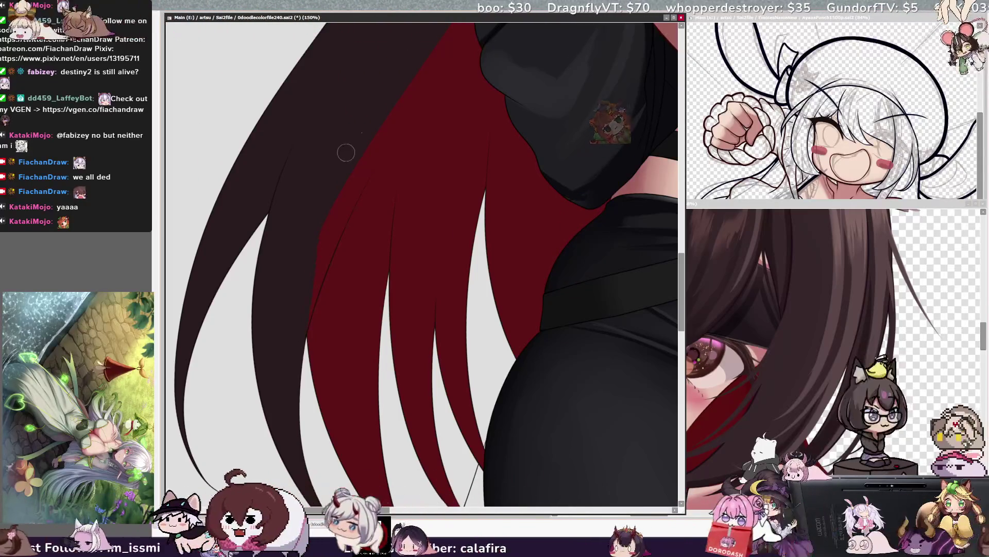
scroll(673, 250, up, 5)
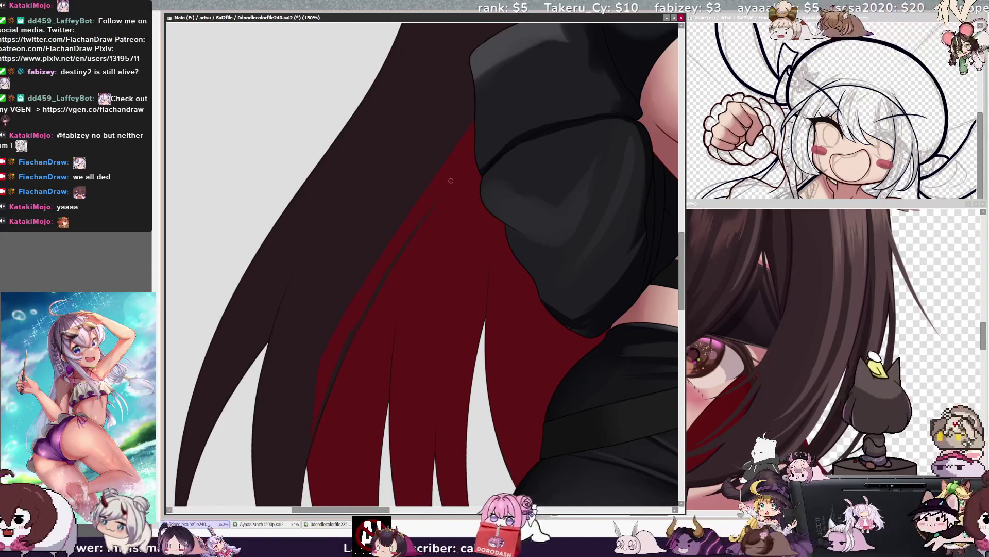
drag(433, 210, 463, 192)
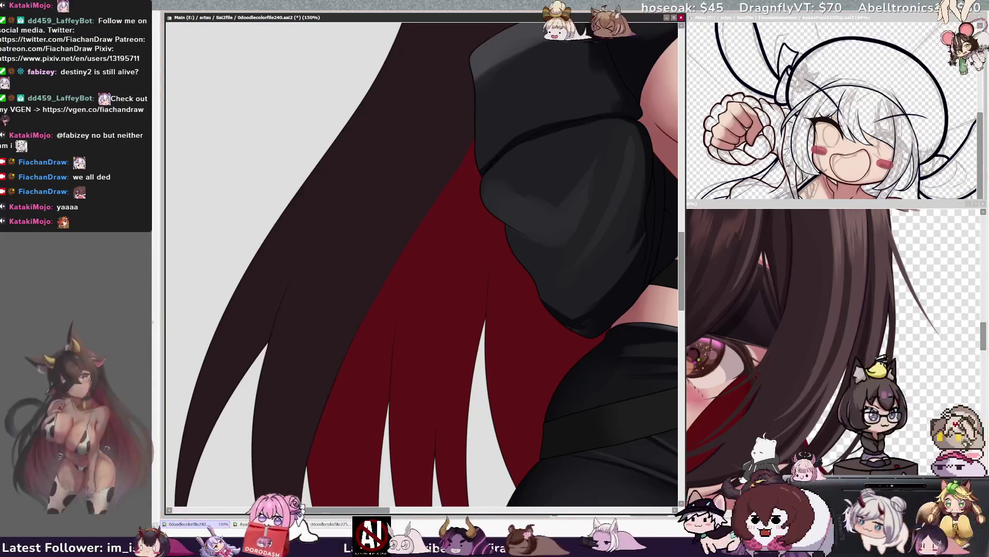
key(bracketleft)
key(bracketleft)
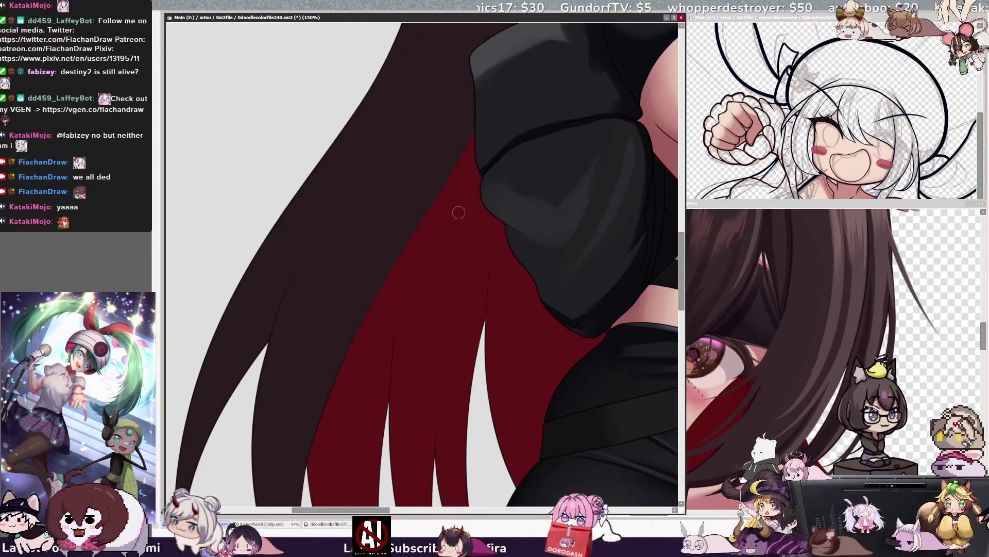
- Zoom out to 50%, check the mirrored figure, straighten the view, and darken the background to dark grey
scroll(447, 108, down, 4)
scroll(447, 108, up, 1)
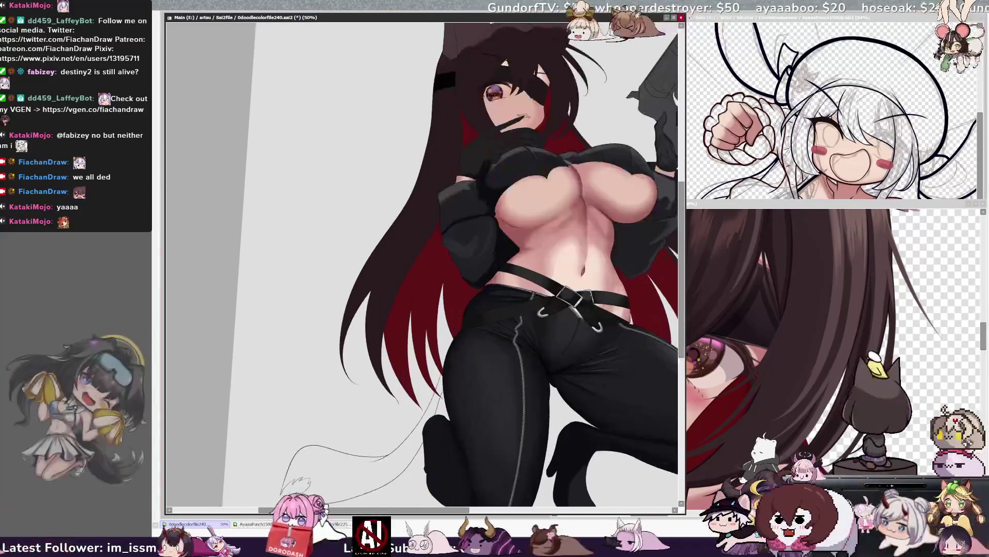
key(h)
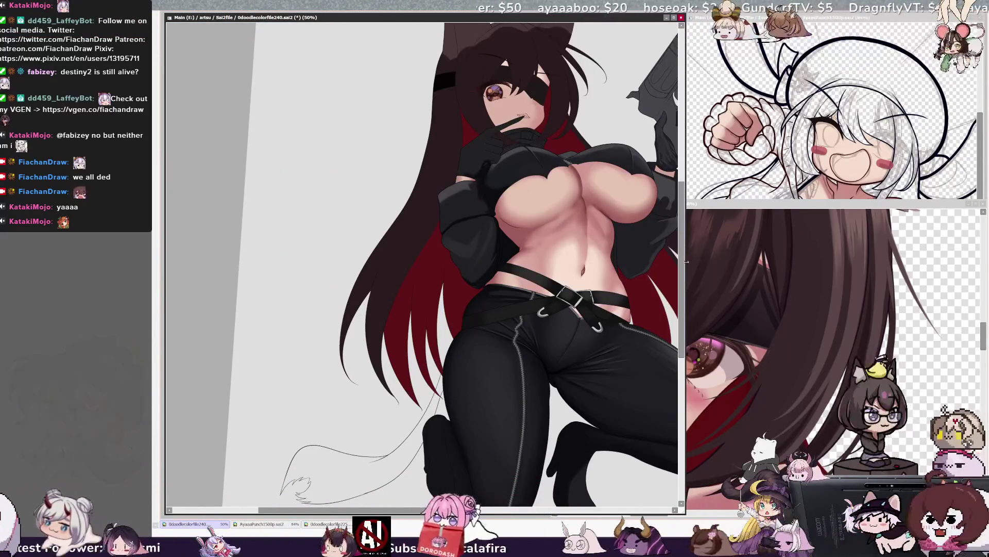
scroll(401, 270, up, 4)
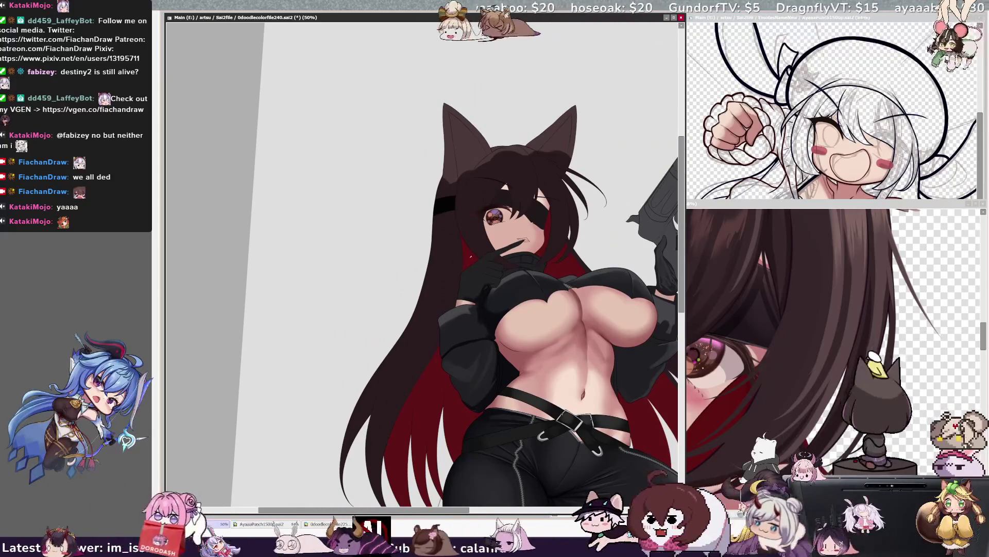
key(h)
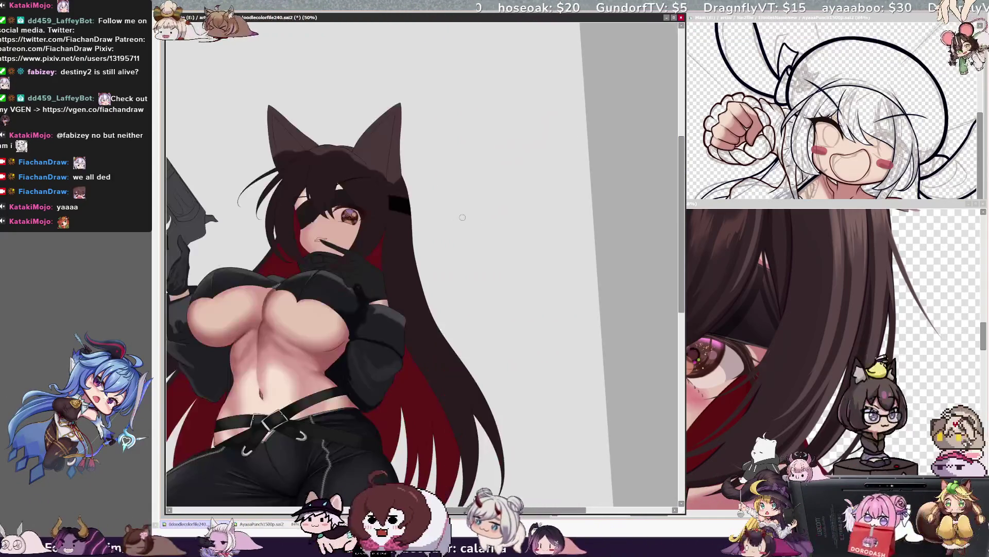
key(Home)
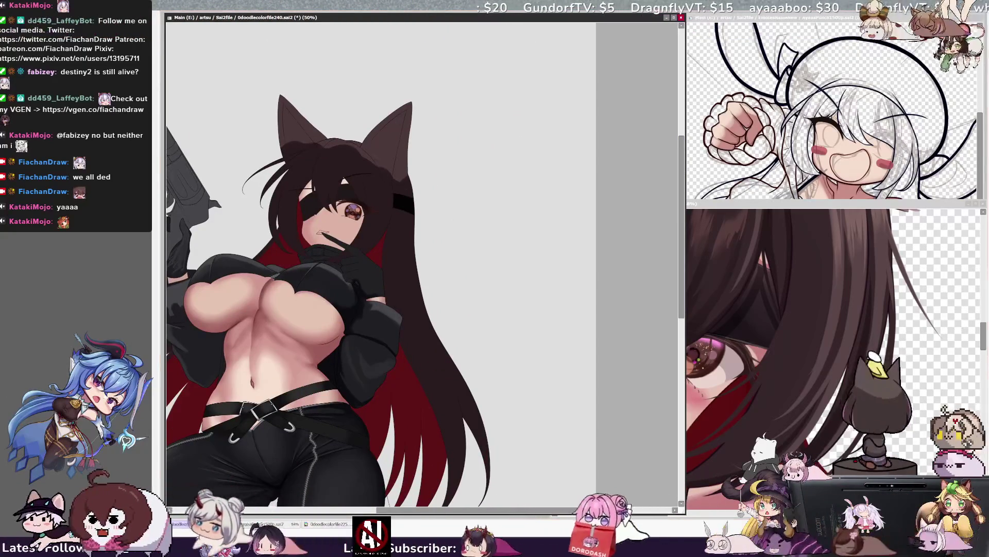
key(ctrl+z)
key(ctrl+z)
key(ctrl+z)
key(ctrl+z)
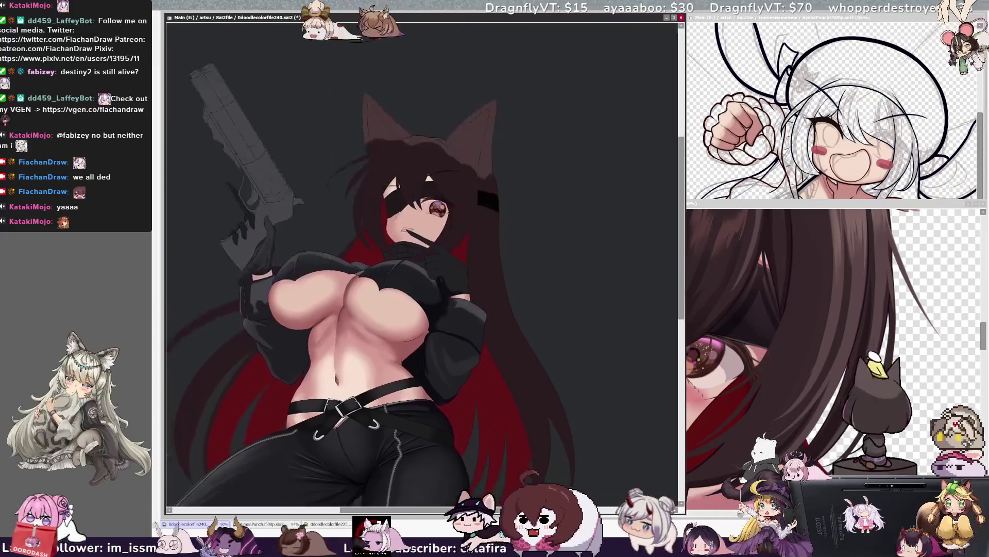
- Restore the medium grey background and paint a brighter pink-red iris with a small highlight
key(ctrl+y)
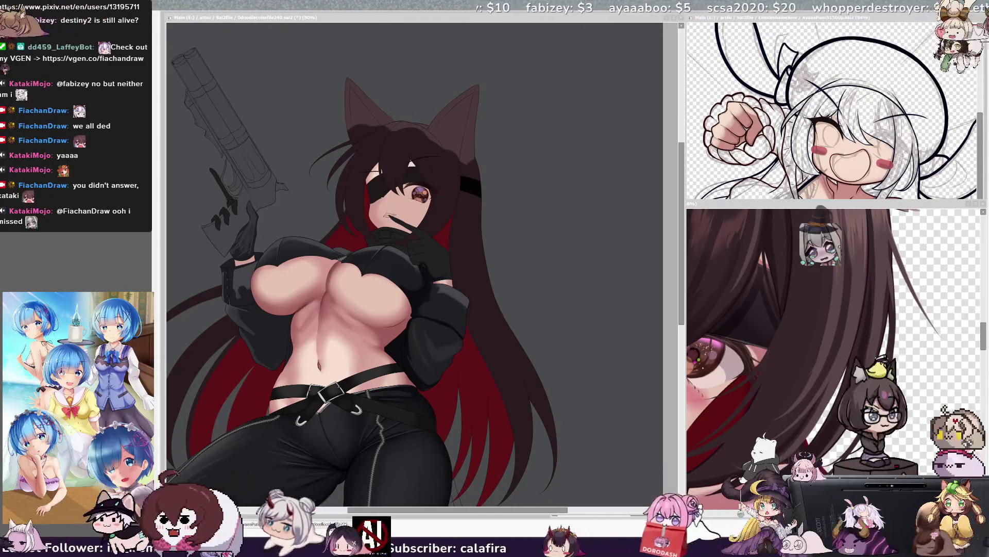
drag(493, 510, 458, 510)
mouse_move(681, 340)
mouse_down()
mouse_move(678, 428)
mouse_move(683, 334)
mouse_move(683, 379)
mouse_up()
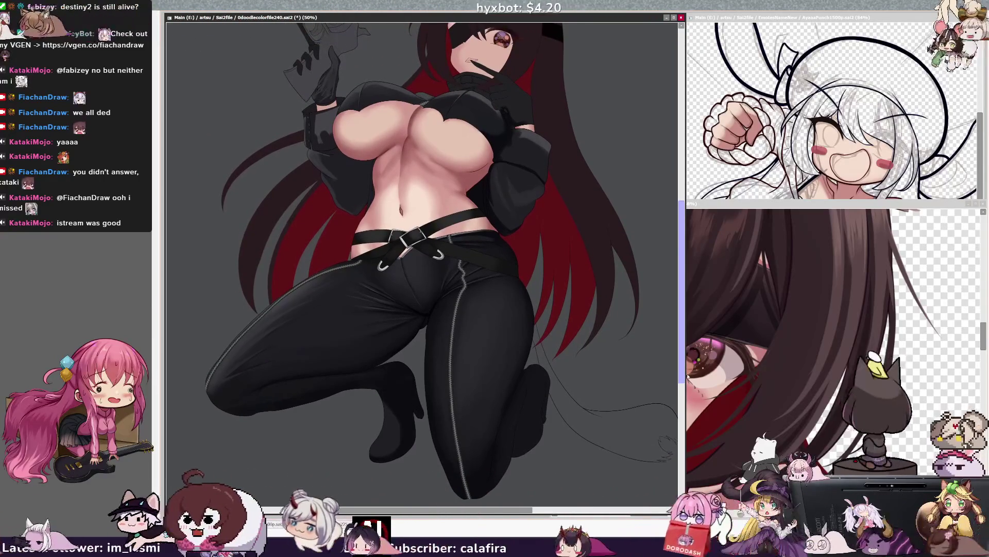
drag(683, 376, 683, 309)
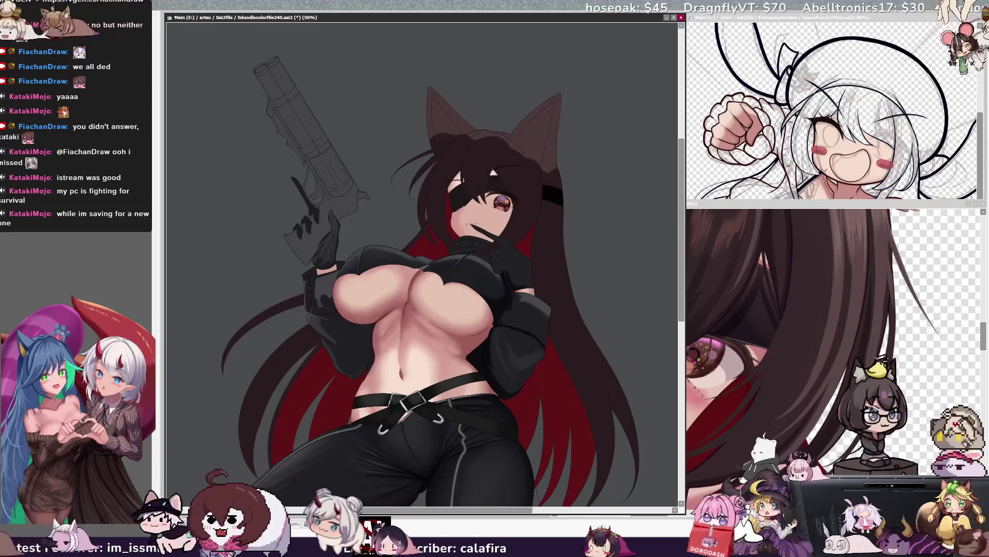
key(bracketright)
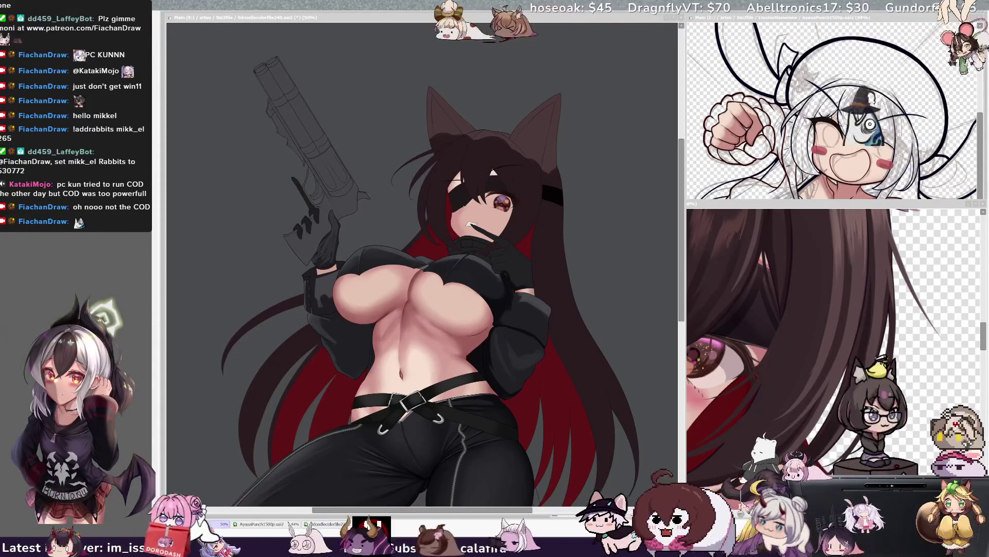
- Bring back the red strands and paint more red streaks through the right-side hair
key(ctrl+z)
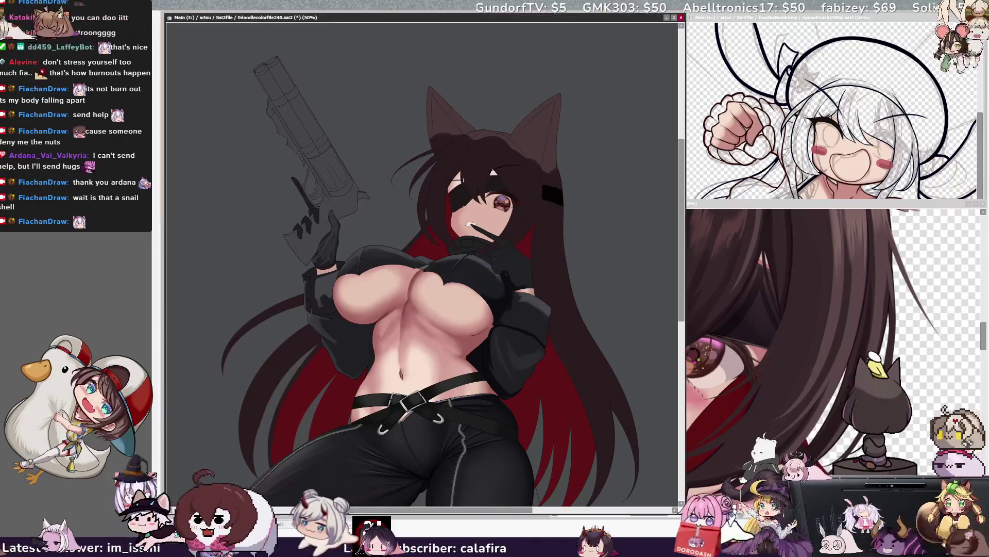
drag(680, 237, 681, 233)
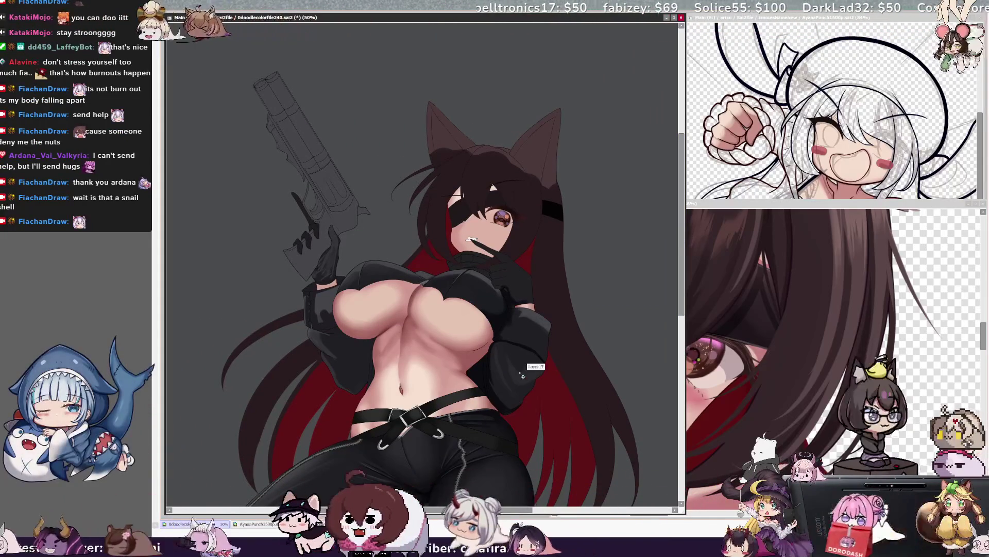
- Pan the view to the kneeling legs and set the brush size to 10
drag(423, 309, 389, 232)
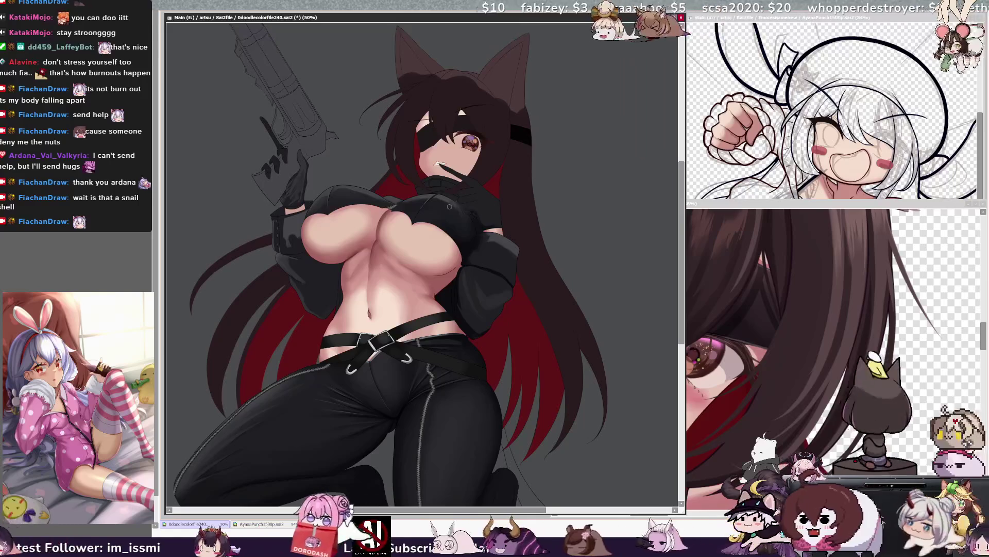
key(bracketleft)
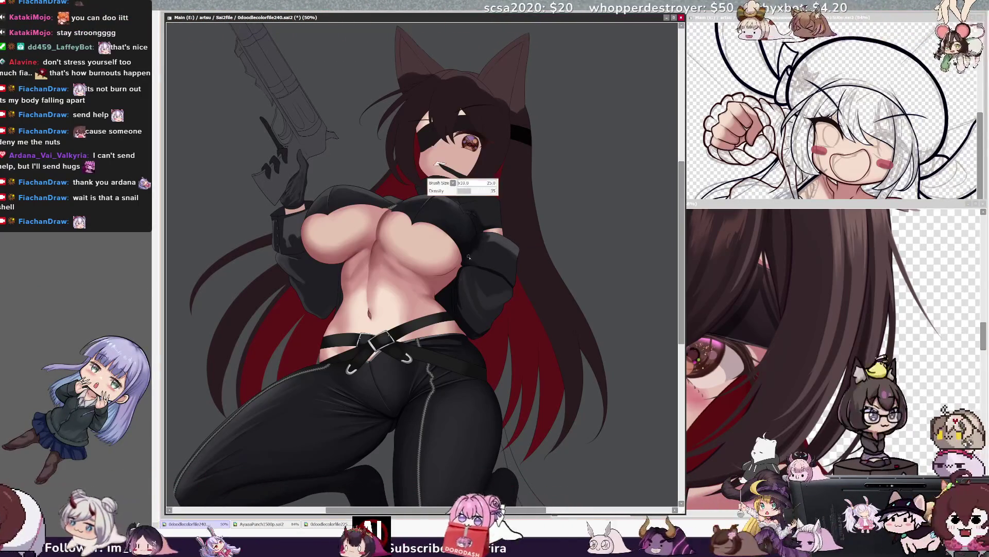
- Paint soft shading over the flat black jacket sleeves with a resized brush
key(bracketleft)
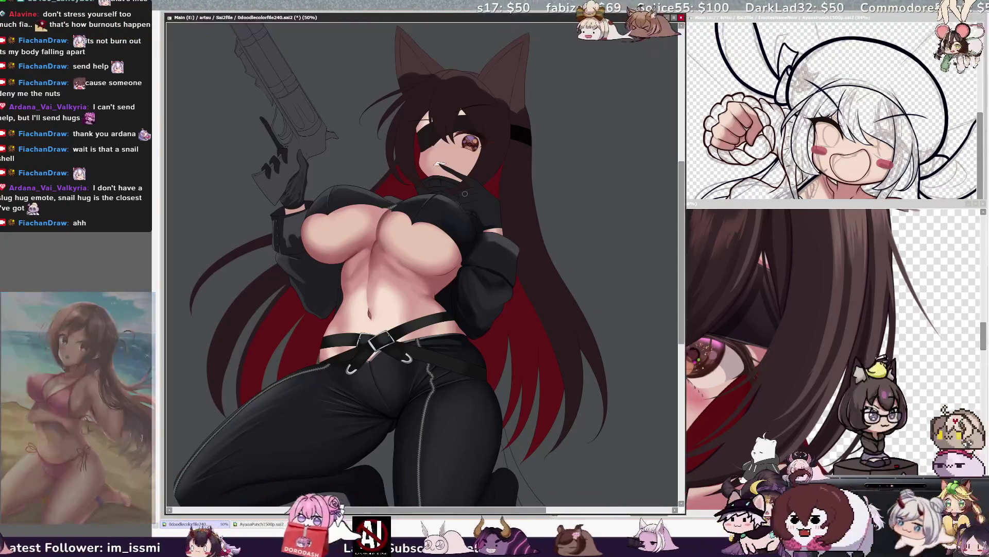
key(ctrl+alt)
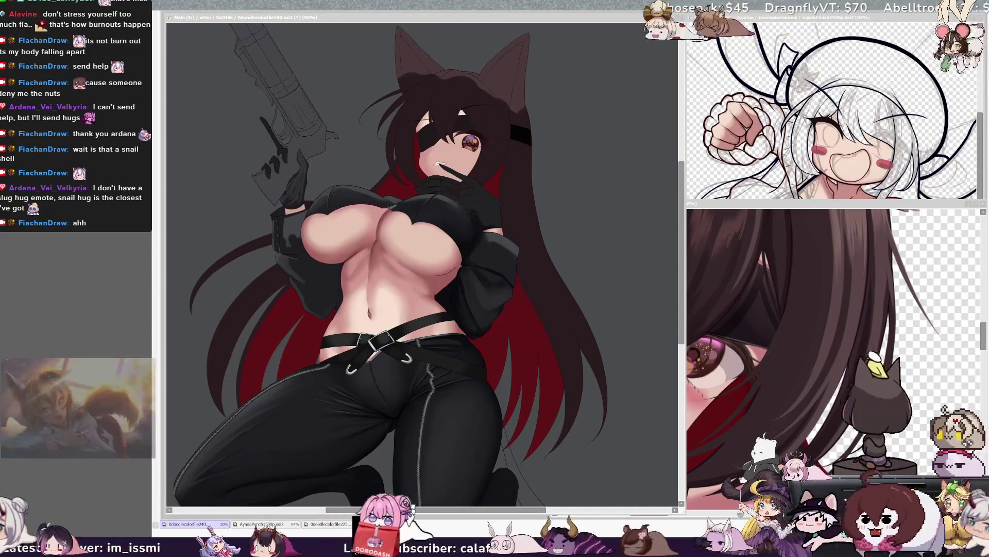
- Smooth the tonal transitions on the black jacket, switching between brush tools and sizes
click(403, 182)
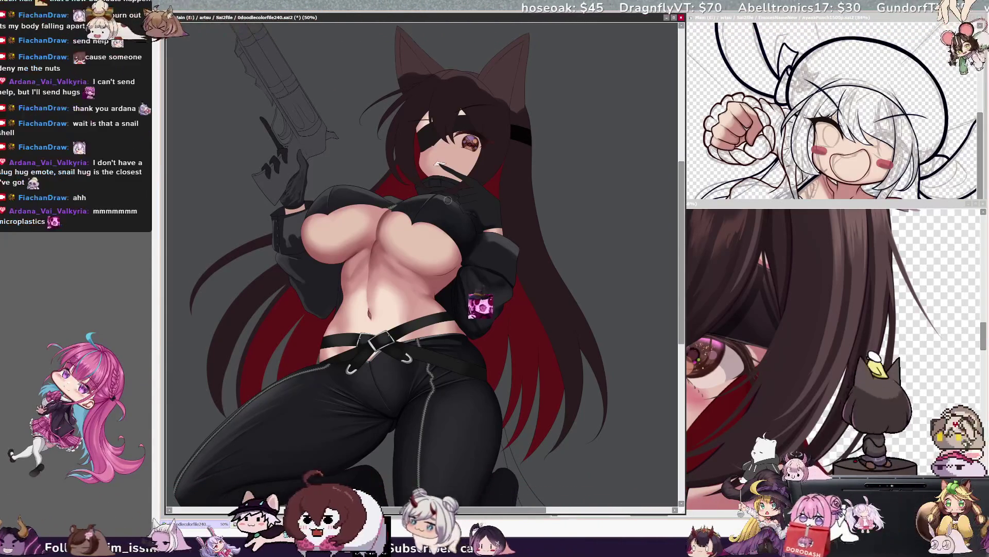
right_click(489, 240)
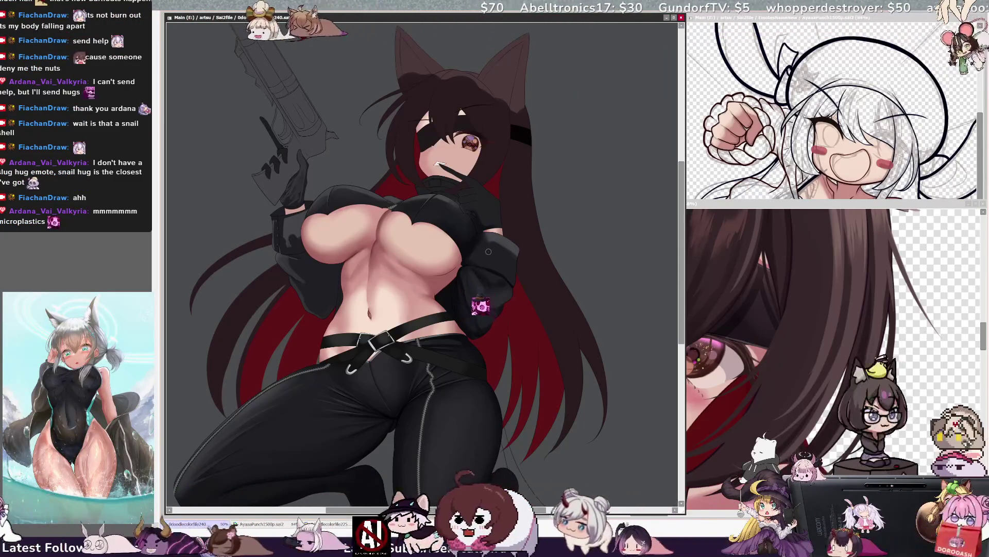
right_click(463, 280)
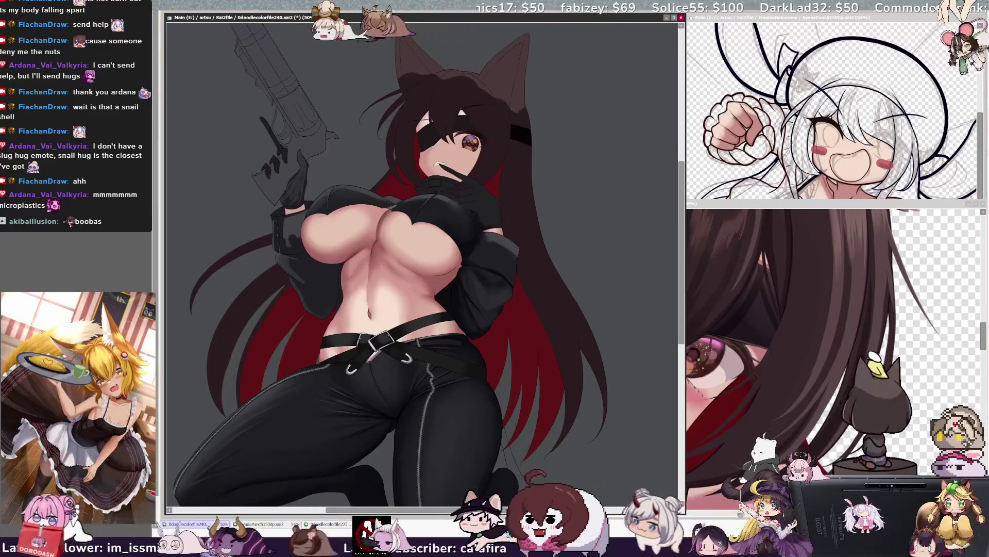
key(e)
key(b)
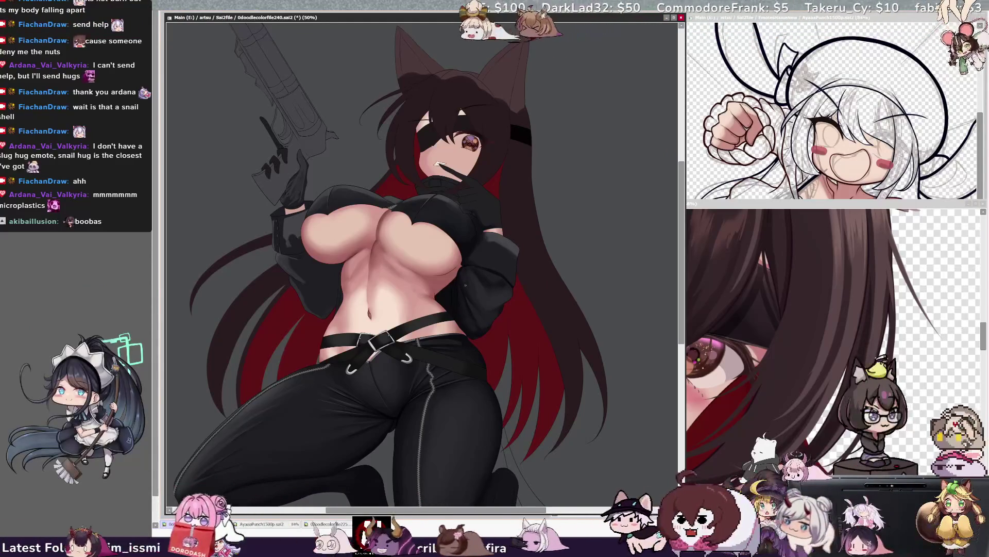
key(e)
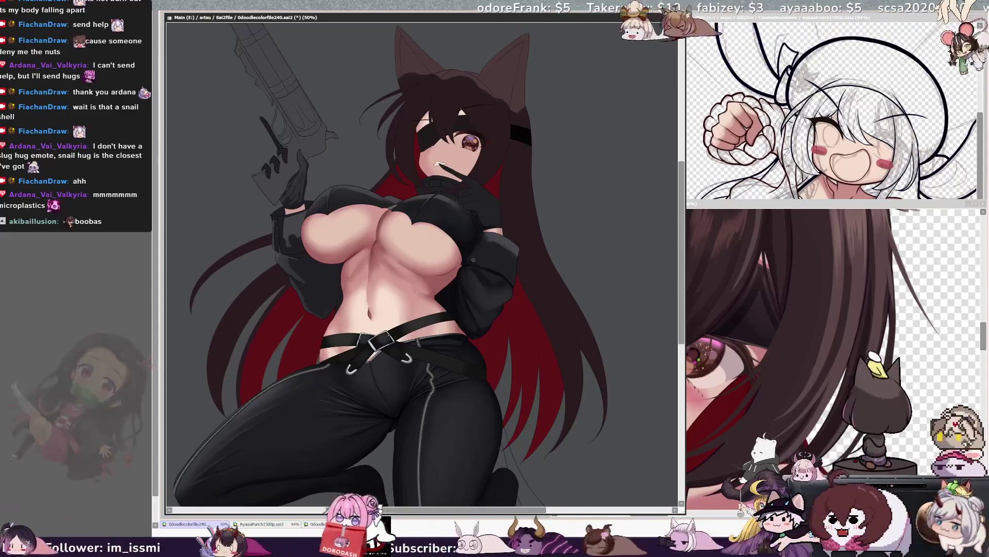
scroll(625, 179, up, 1)
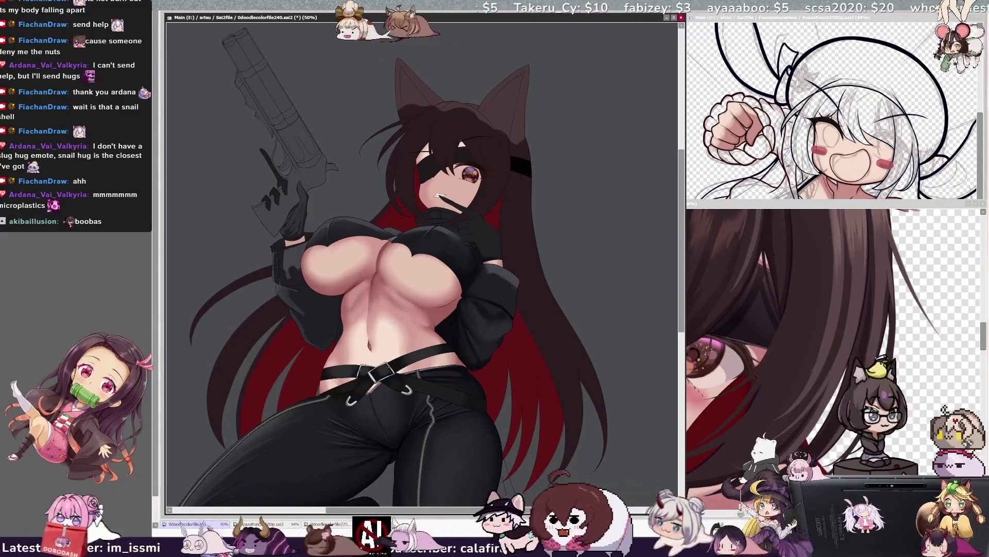
- Shade the black pants and add thin grey stitched seam lines down the legs
key(bracketleft)
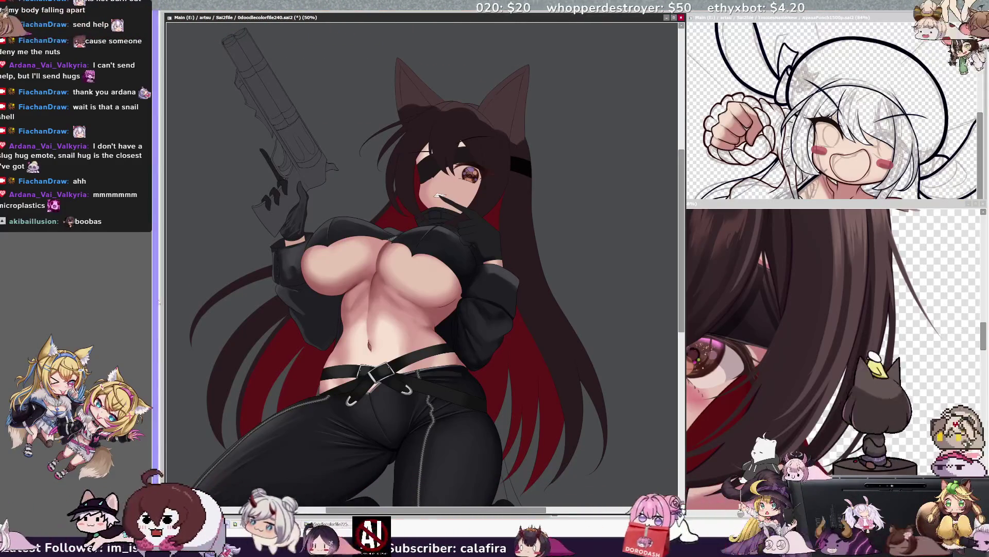
key(bracketleft)
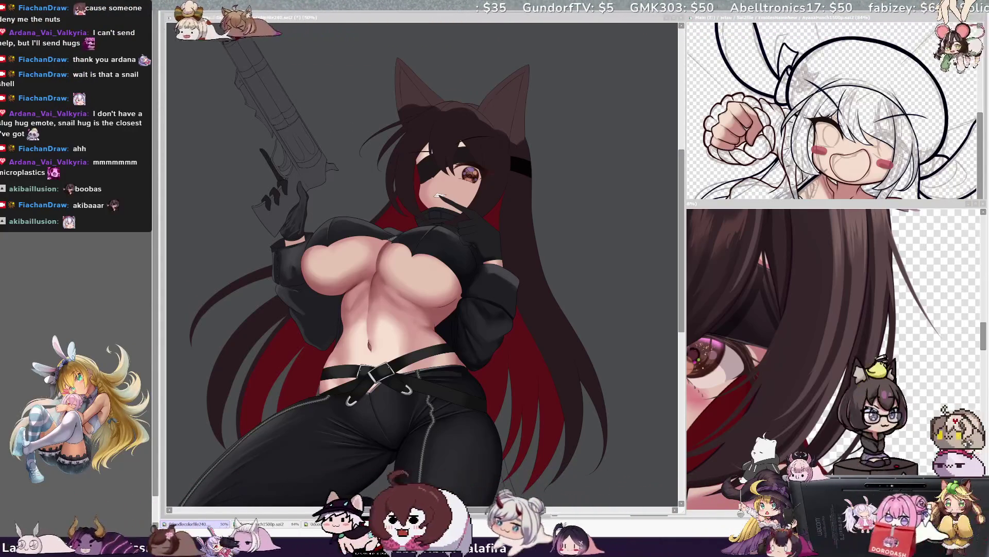
click(668, 236)
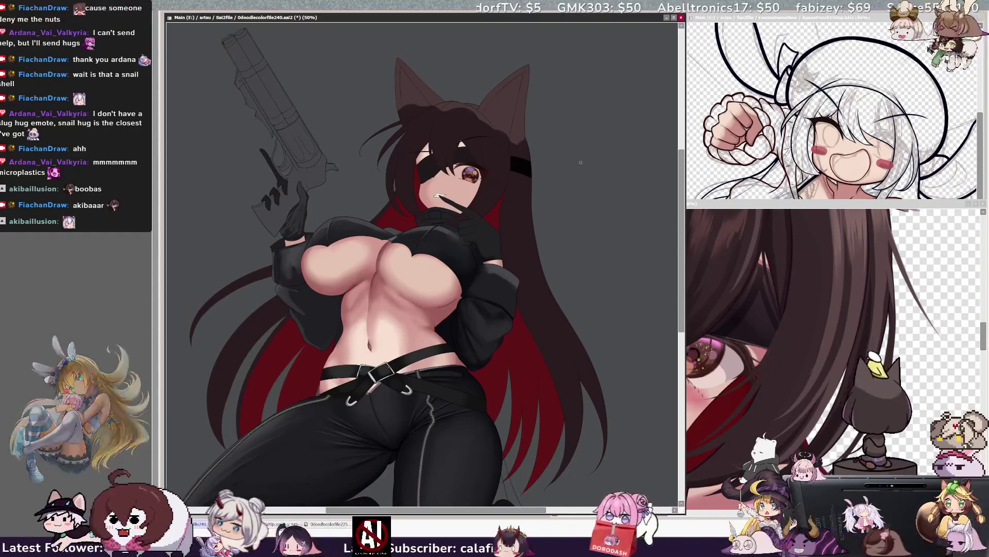
scroll(676, 214, up, 1)
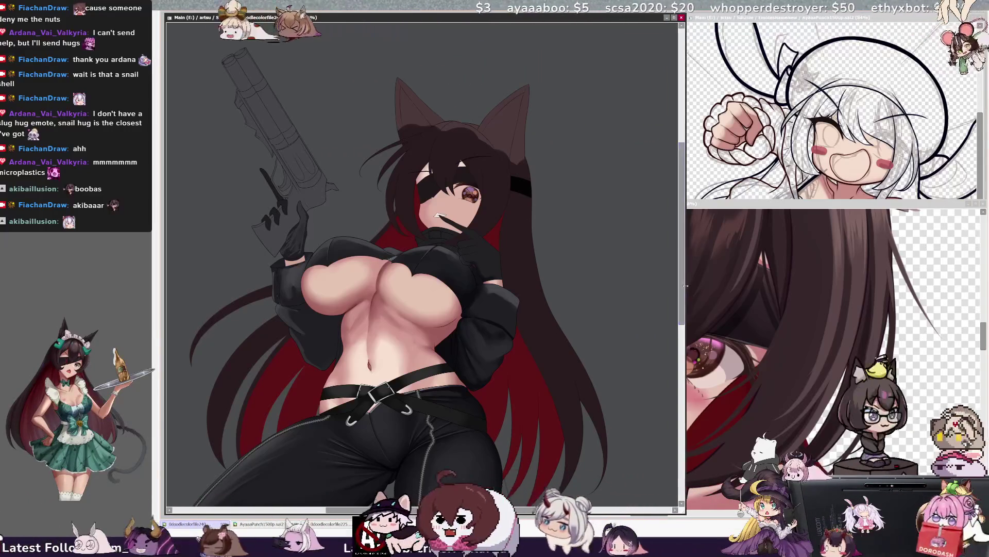
drag(683, 263, 684, 299)
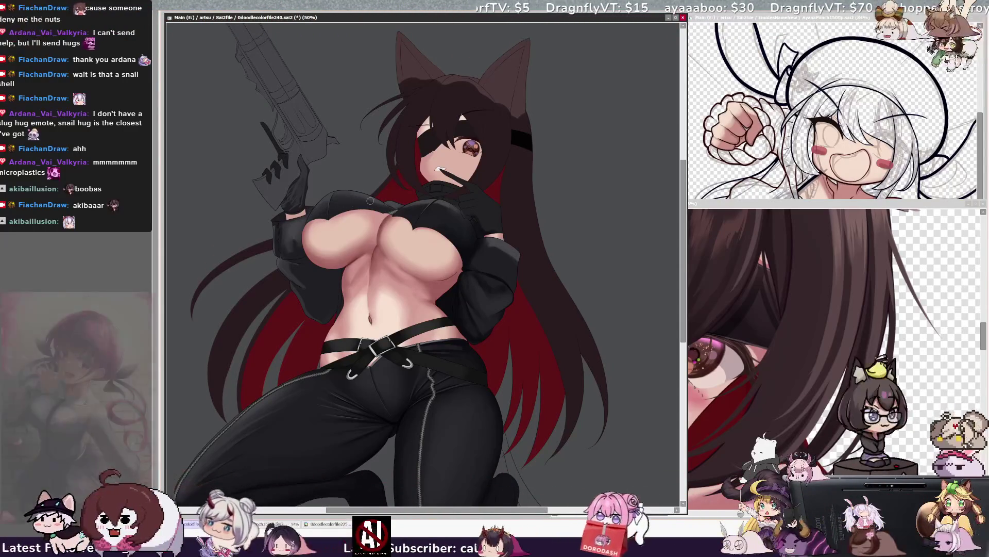
- Refine the shading on the jacket sleeves and gloves with a brush down to size 27
key(])
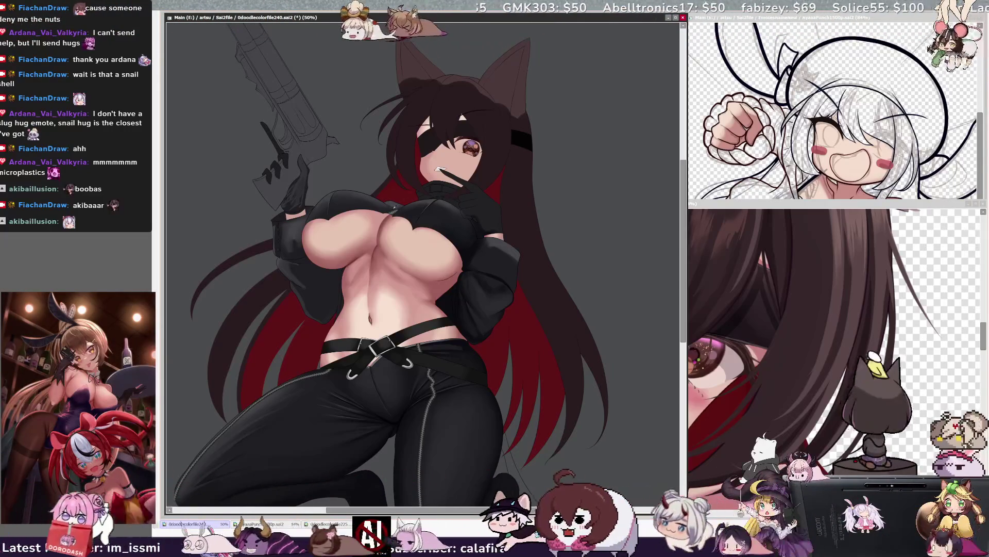
key(bracketleft)
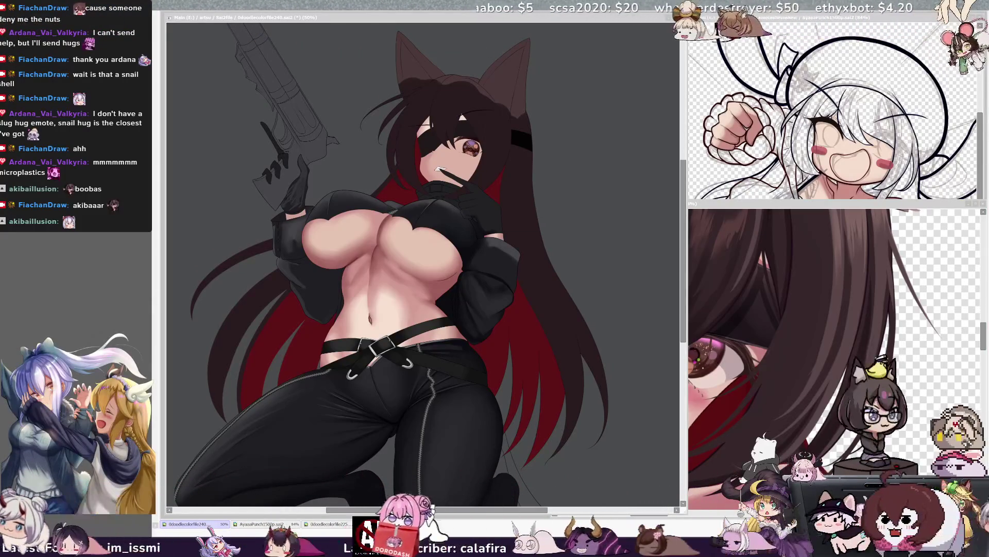
click(430, 206)
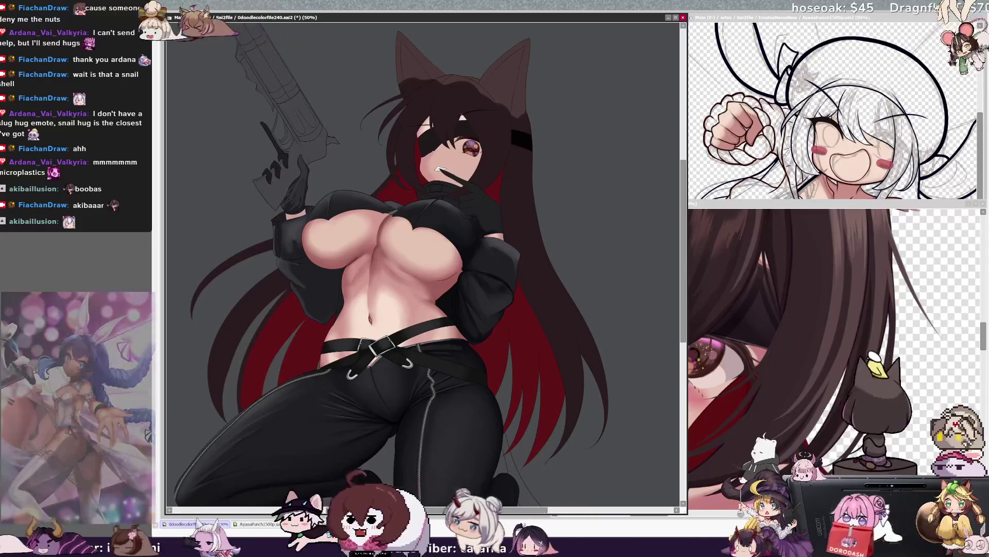
key(Delete)
key(Delete)
key(Delete)
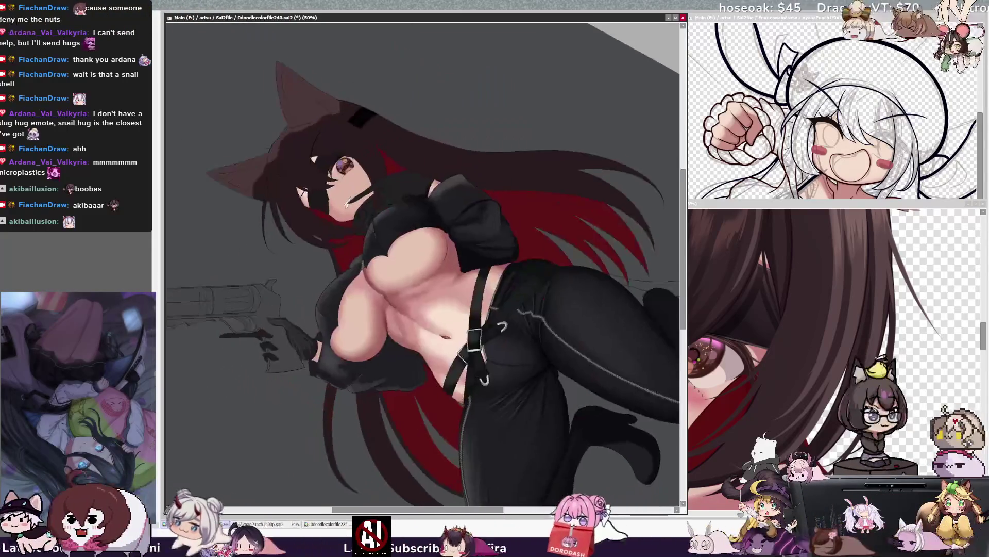
- At 75% zoom, detail the torso skin and straps with a size-10 brush, then return to 50%
key(Delete)
key(Page_Up)
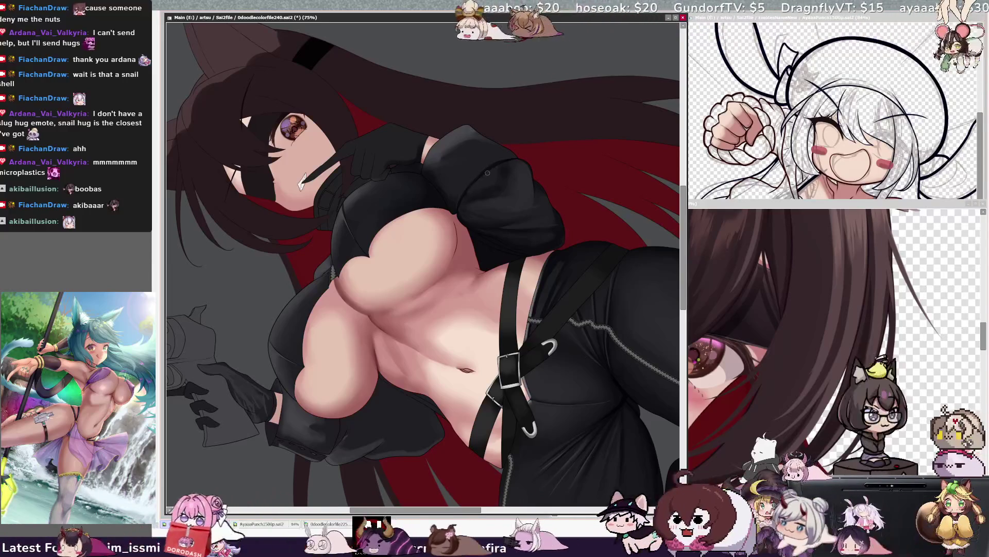
key(bracketleft)
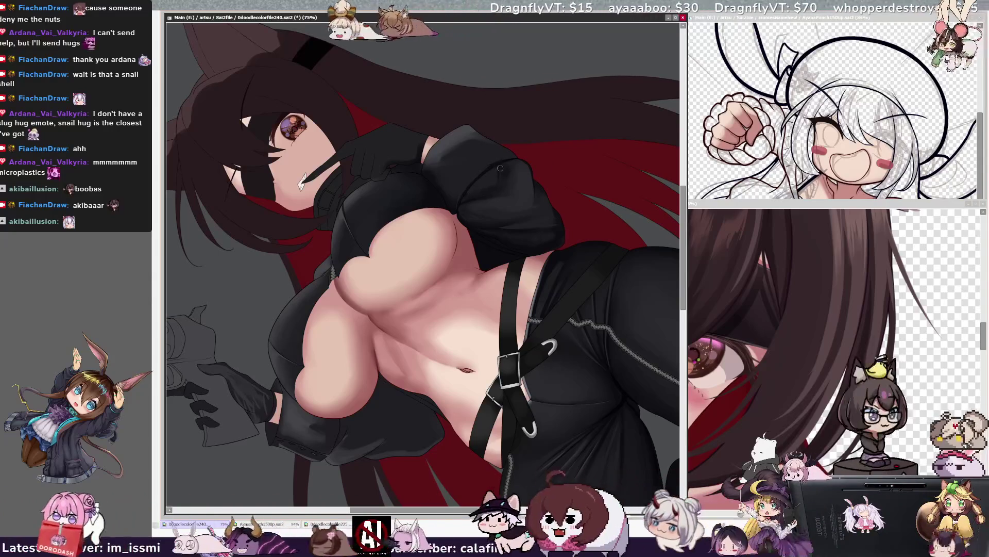
key(bracketleft)
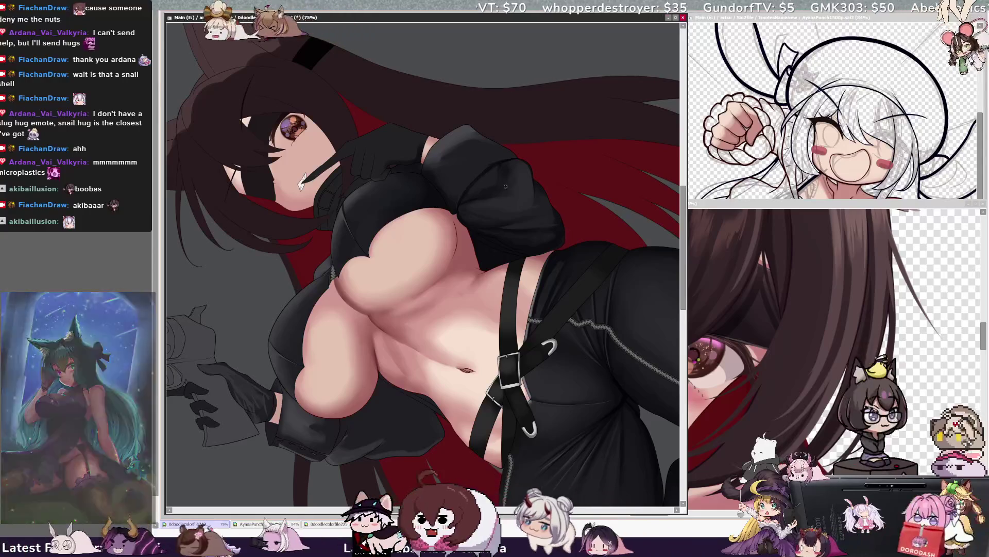
key(ctrl+minus)
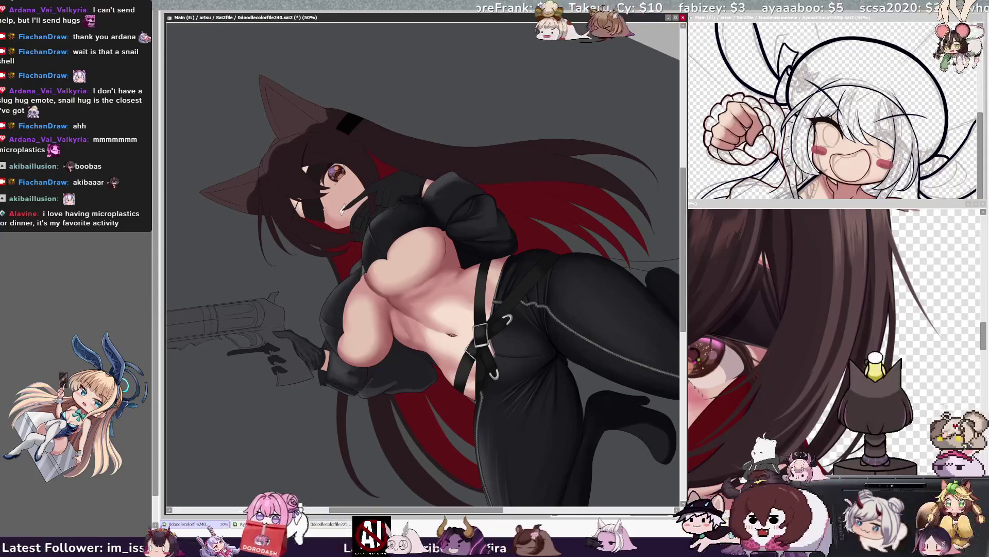
- Shrink the brush to size 22 and paint soft grey sheen onto the black trousers
key(bracketleft)
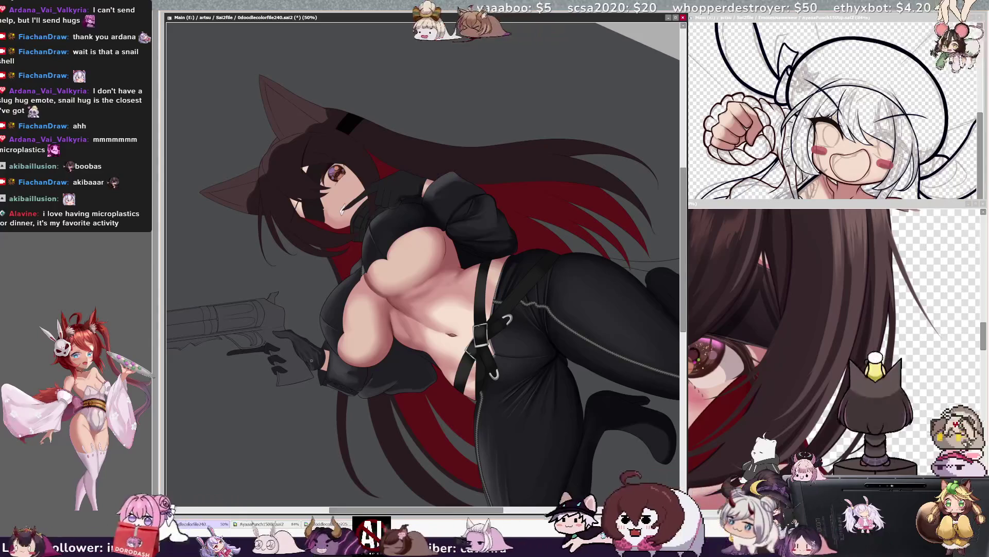
key(bracketleft)
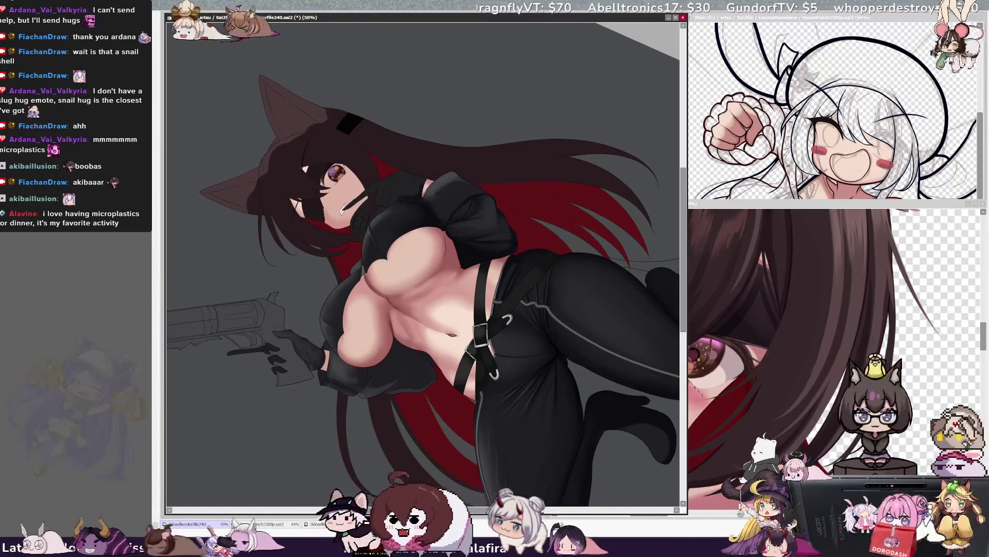
key(bracketleft)
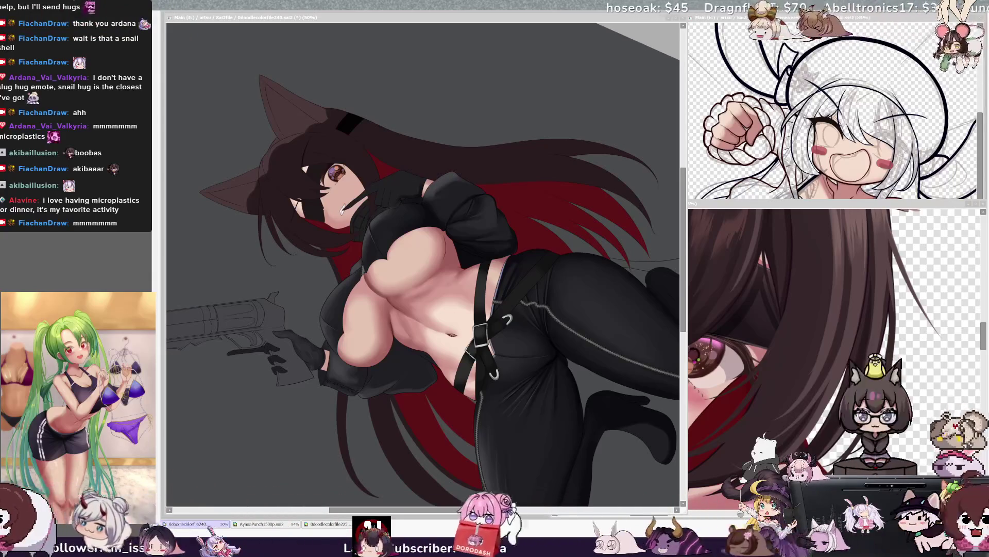
drag(397, 510, 446, 510)
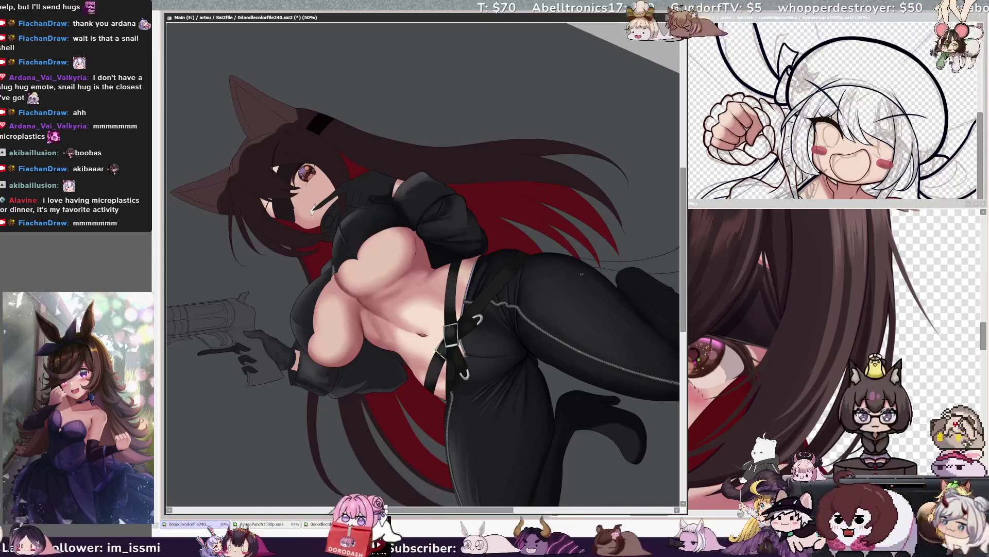
- Pan to the right side, set the brush to 21, and rotate the view about 15° clockwise
drag(497, 496, 436, 496)
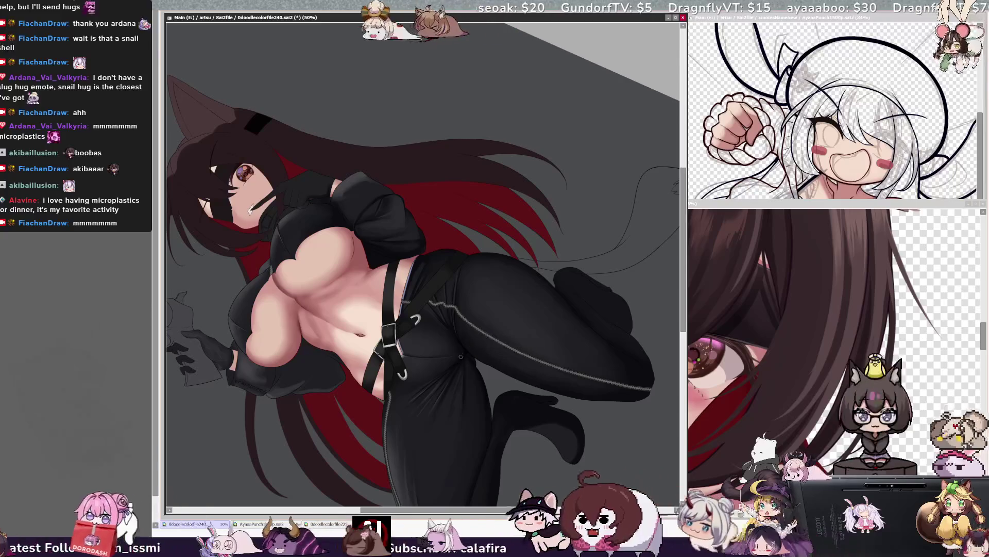
key(bracketright)
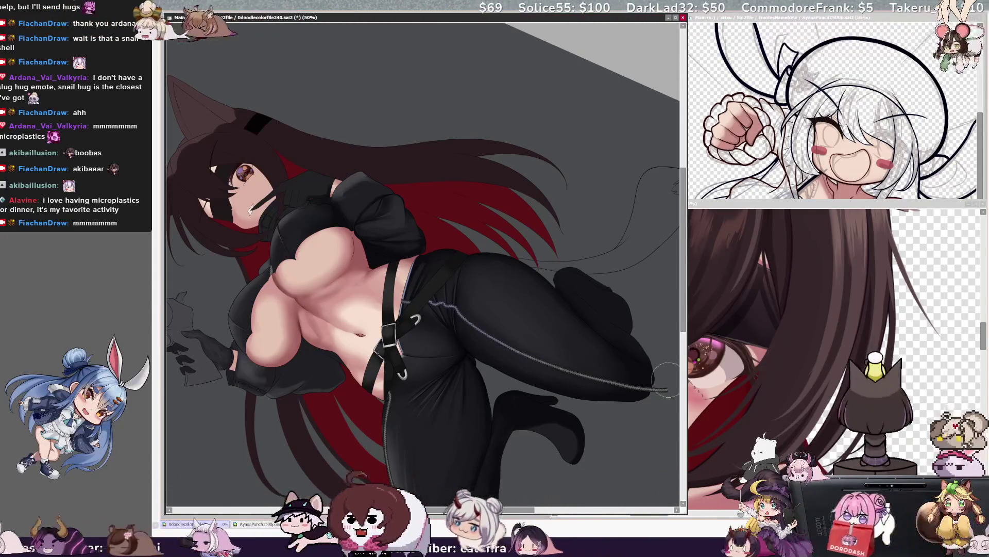
scroll(459, 323, down, 3)
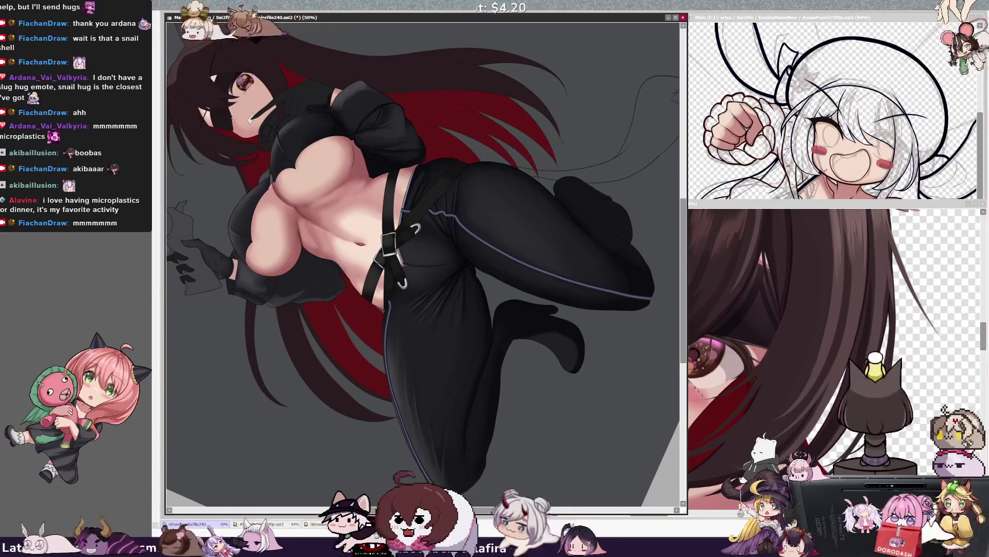
key(End)
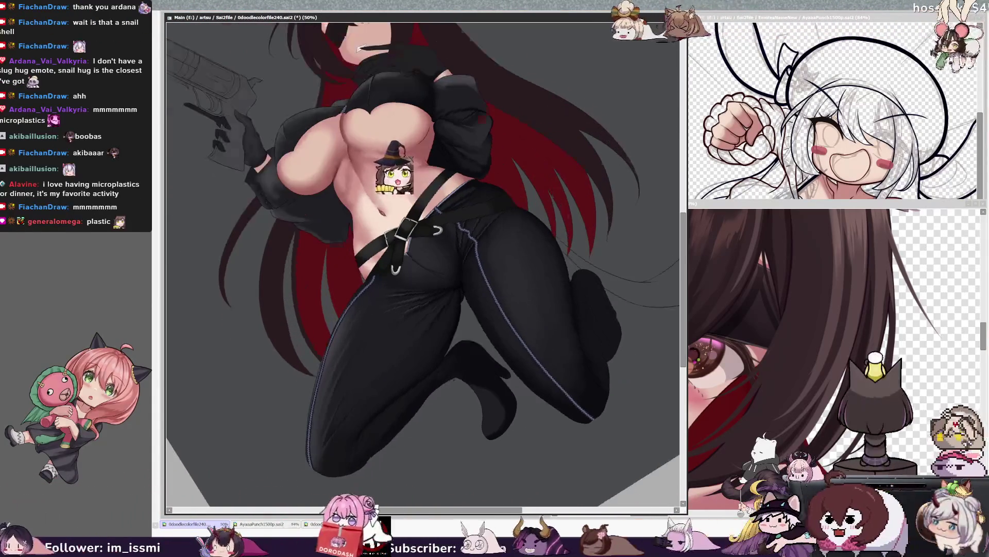
key(Delete)
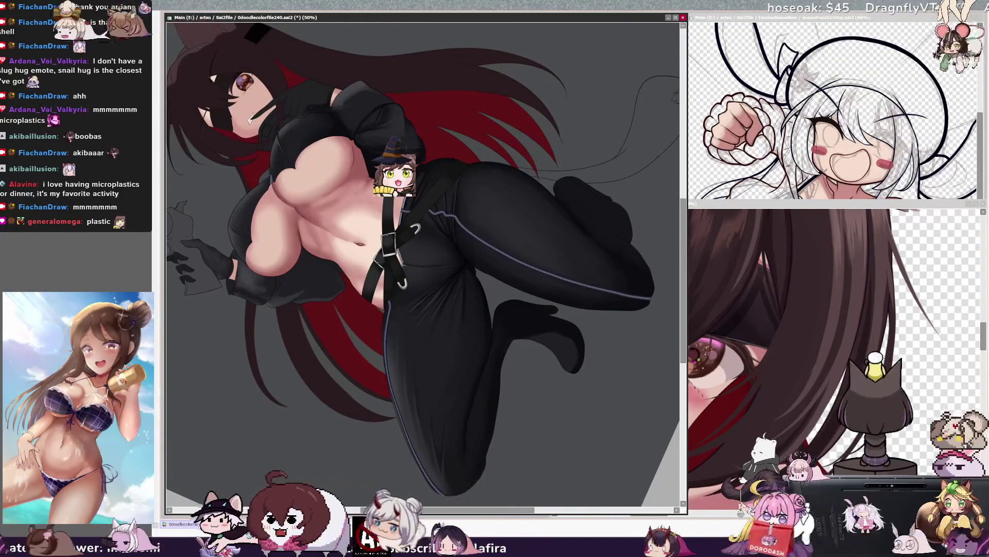
key(ctrl+plus)
key(ctrl+plus)
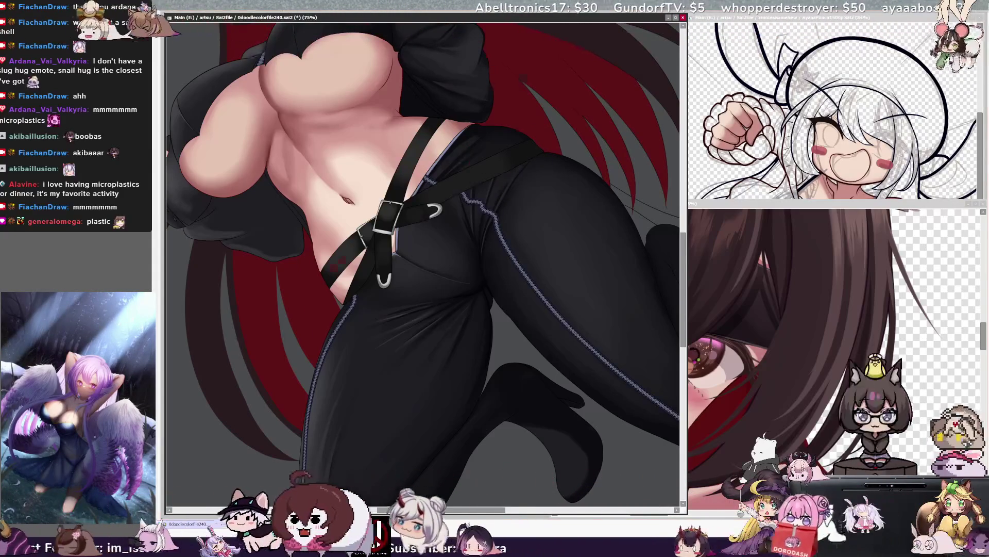
key(ctrl+minus)
key(ctrl+minus)
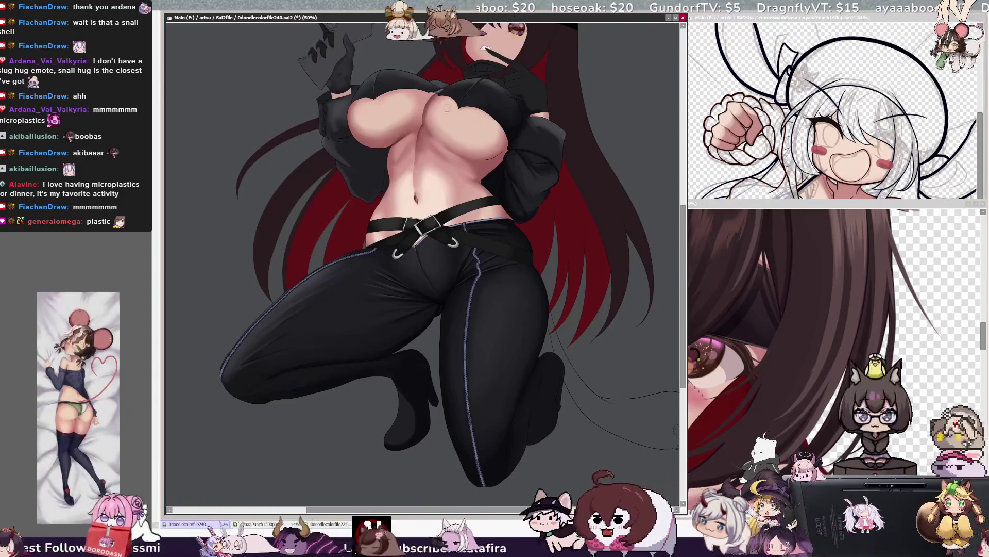
key(Delete)
key(Delete)
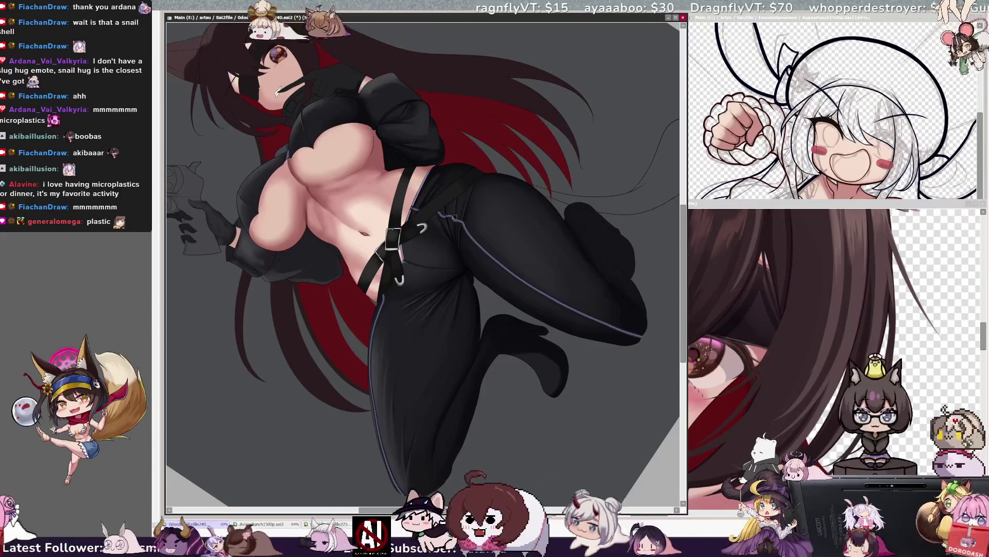
drag(459, 217, 457, 223)
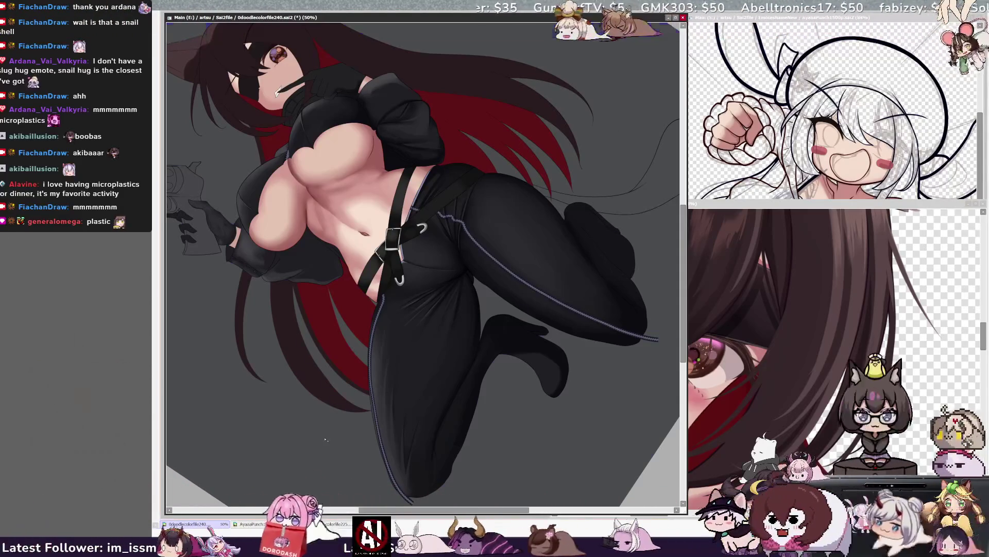
click(324, 436)
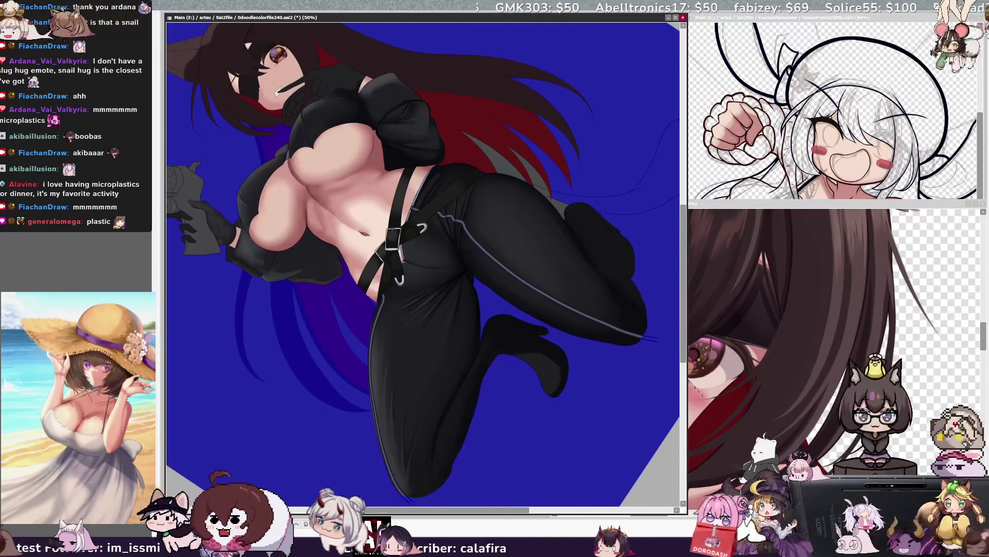
key(ctrl+z)
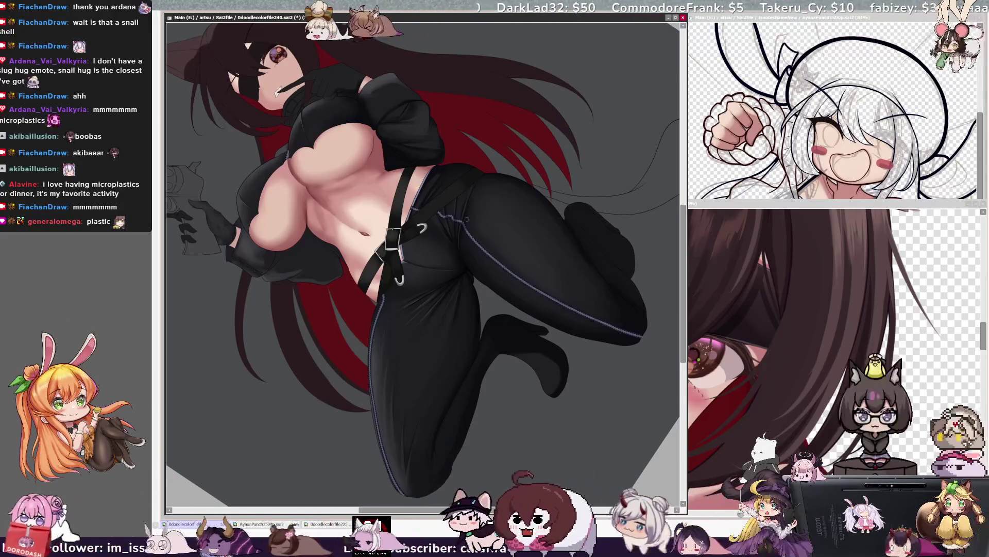
key(bracketright)
key(bracketright)
key(bracketright)
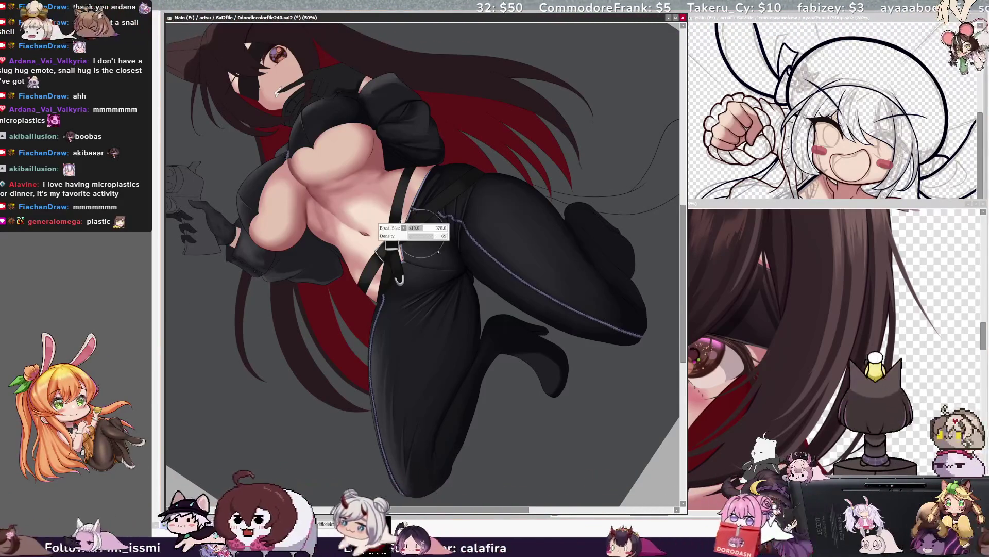
- Settle the brush size at 19, then rotate the view clockwise and zoom in
key(bracketleft)
key(bracketleft)
key(bracketleft)
key(bracketleft)
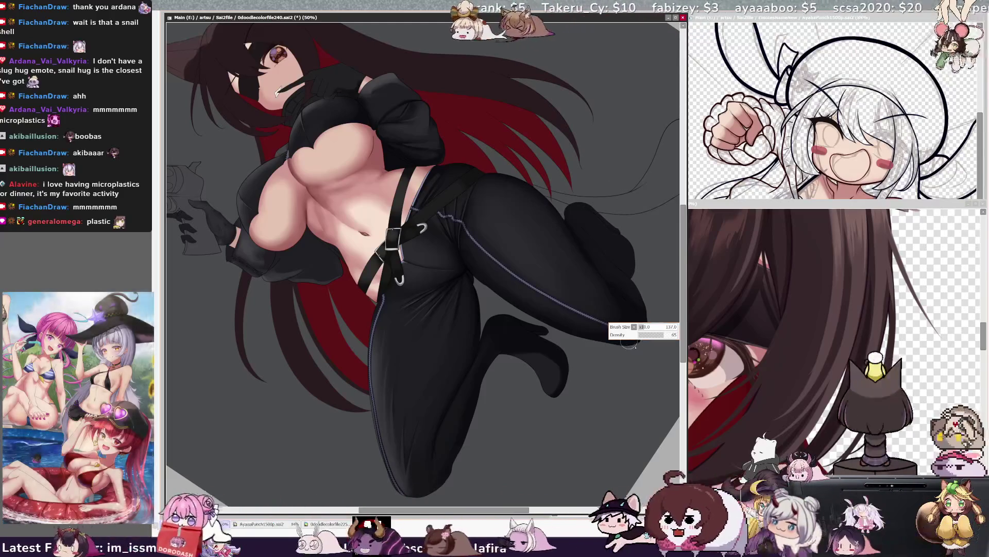
key(bracketright)
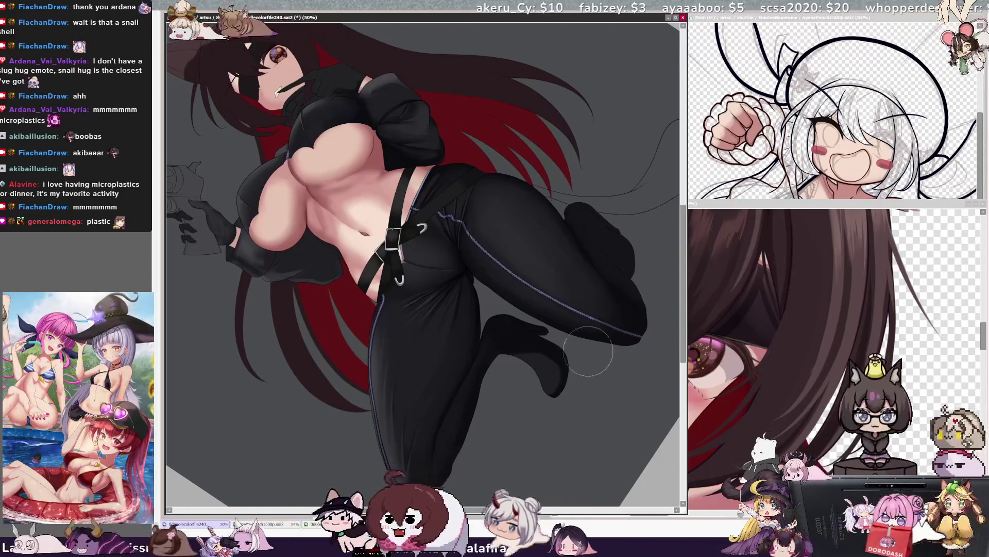
key(bracketleft)
key(bracketleft)
key(bracketleft)
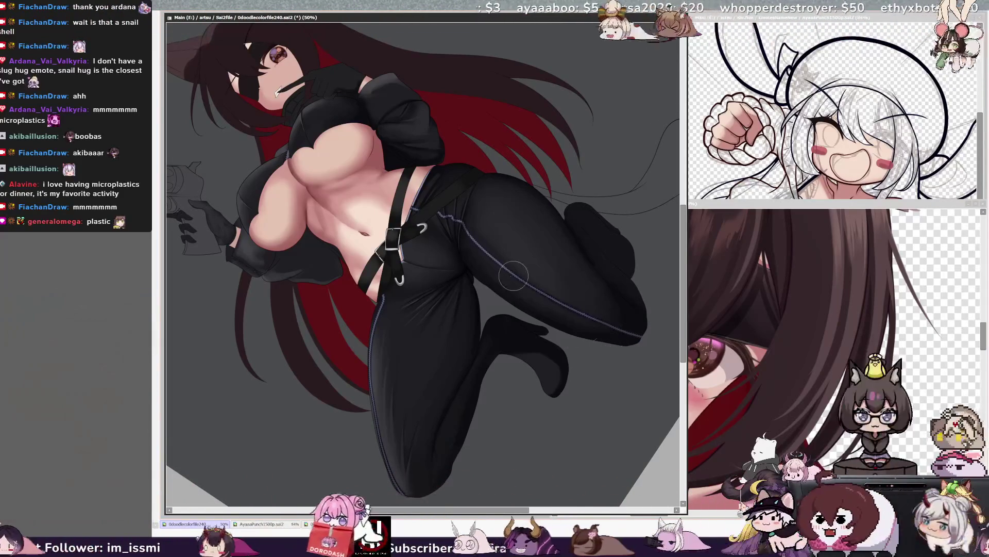
key(bracketright)
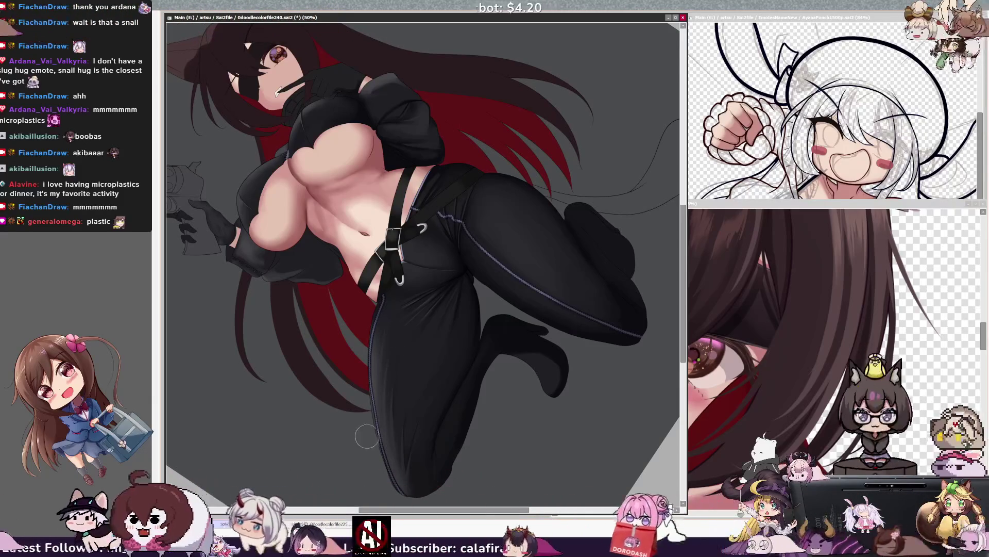
drag(369, 439, 364, 437)
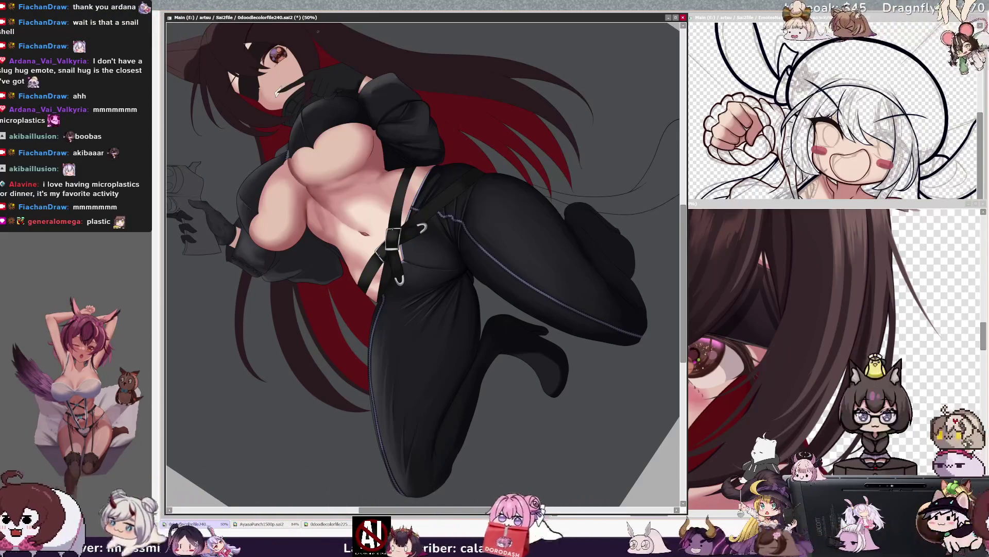
key(End)
scroll(422, 258, up, 1)
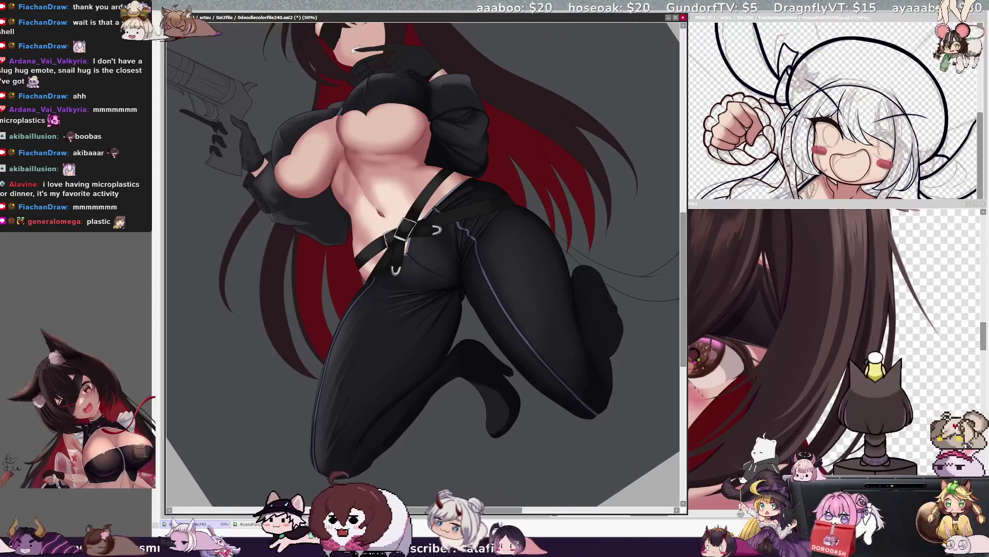
- Save the painting with Ctrl+S
key(ctrl+s)
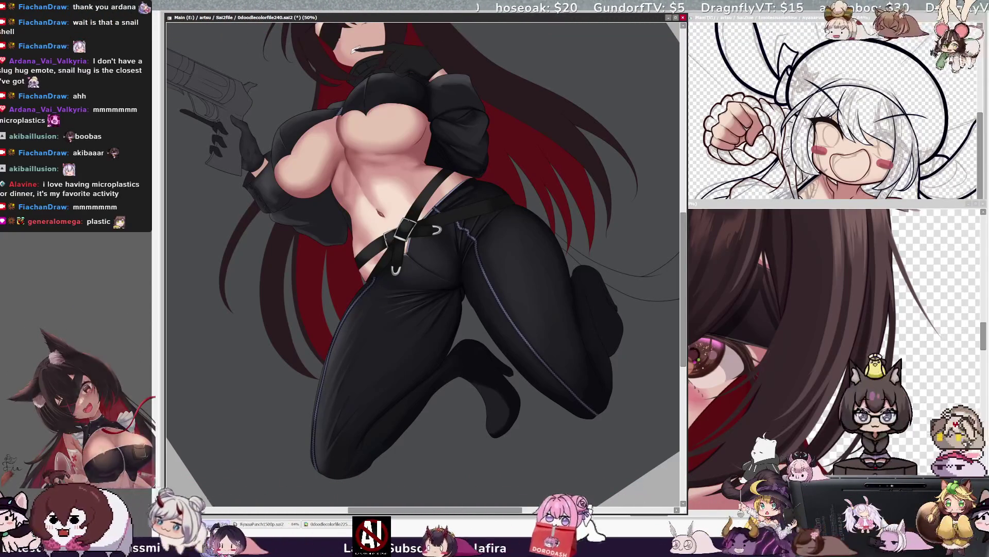
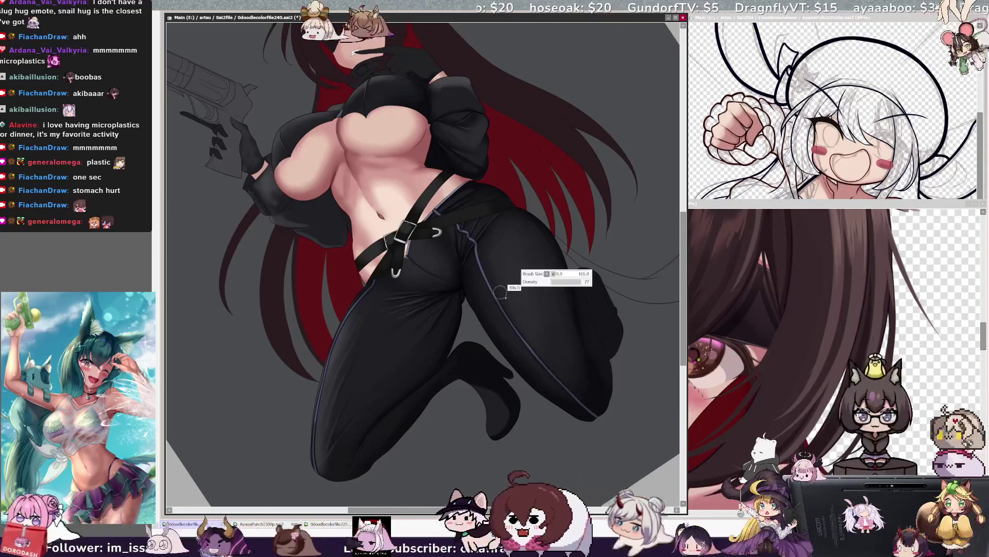
- Save the illustration, then rotate the view counterclockwise so the head lies at left
key(ctrl+s)
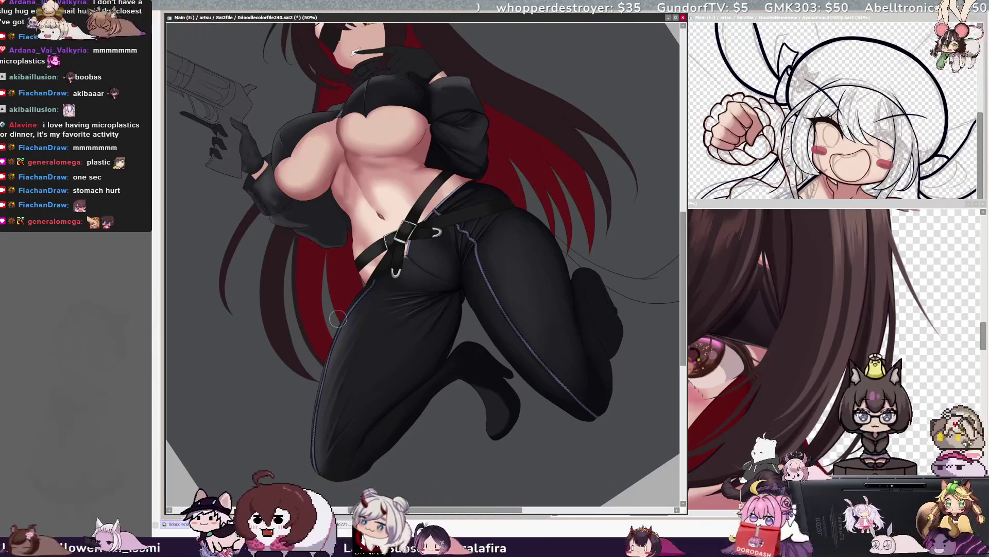
scroll(422, 258, up, 3)
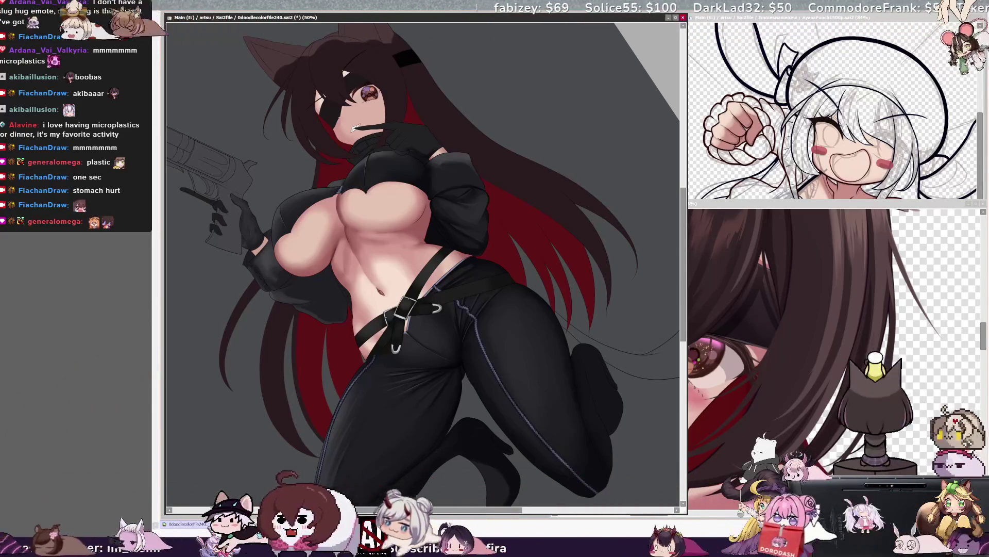
key(Delete)
key(Delete)
key(Delete)
key(Delete)
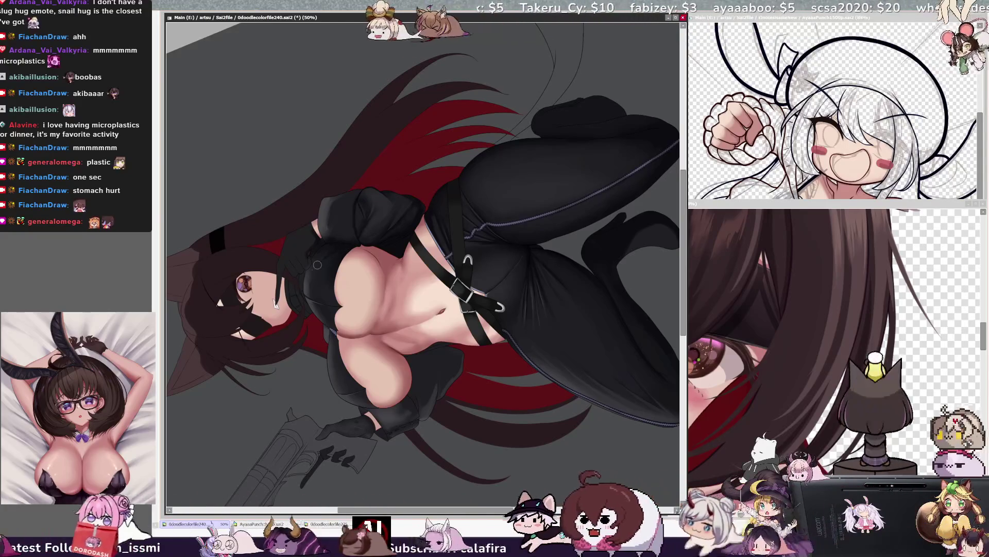
key(Delete)
key(Delete)
key(Delete)
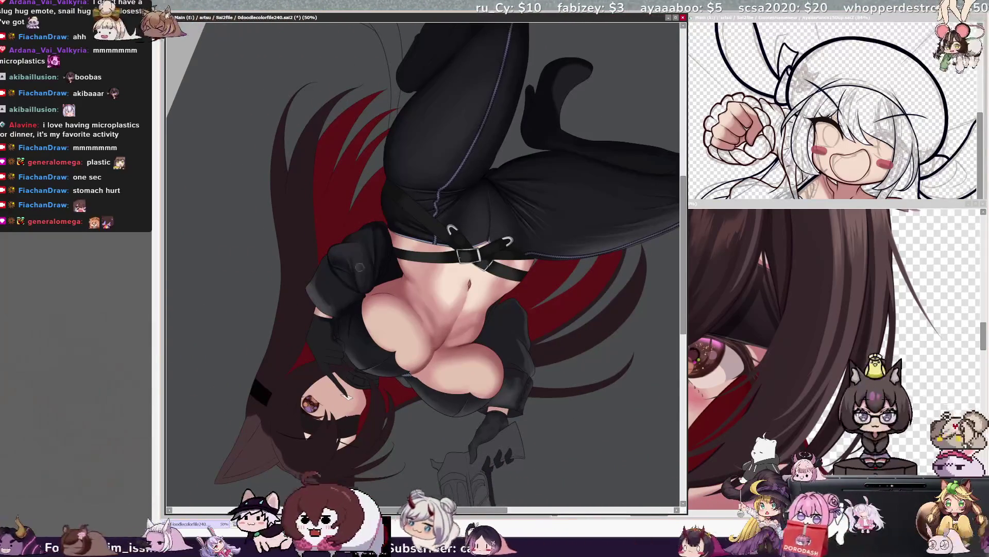
key(bracketleft)
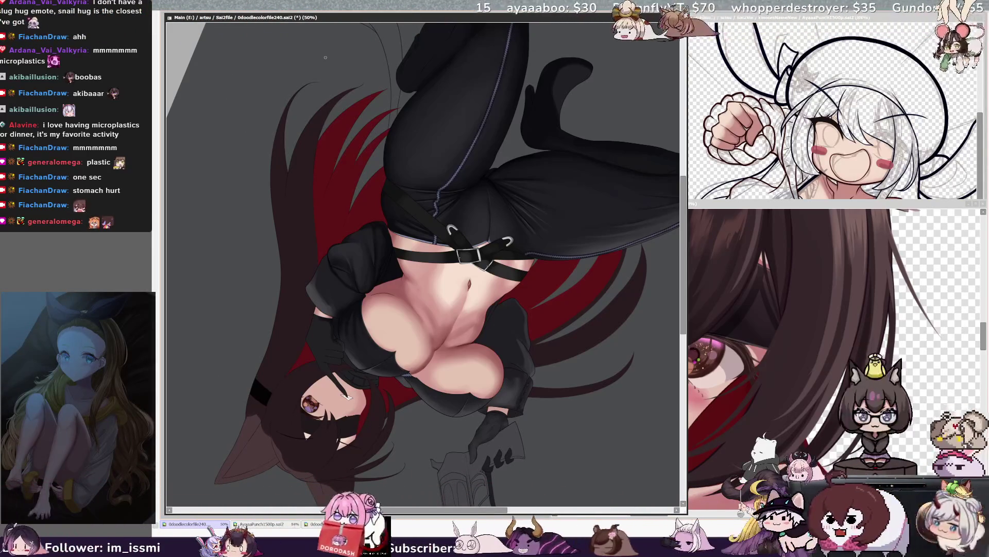
key(End)
key(End)
key(End)
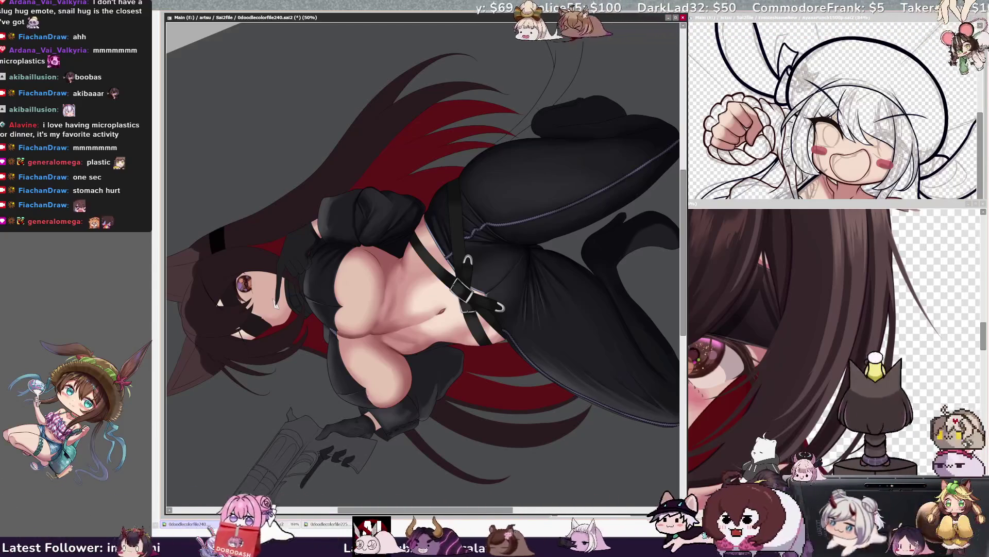
key(bracketright)
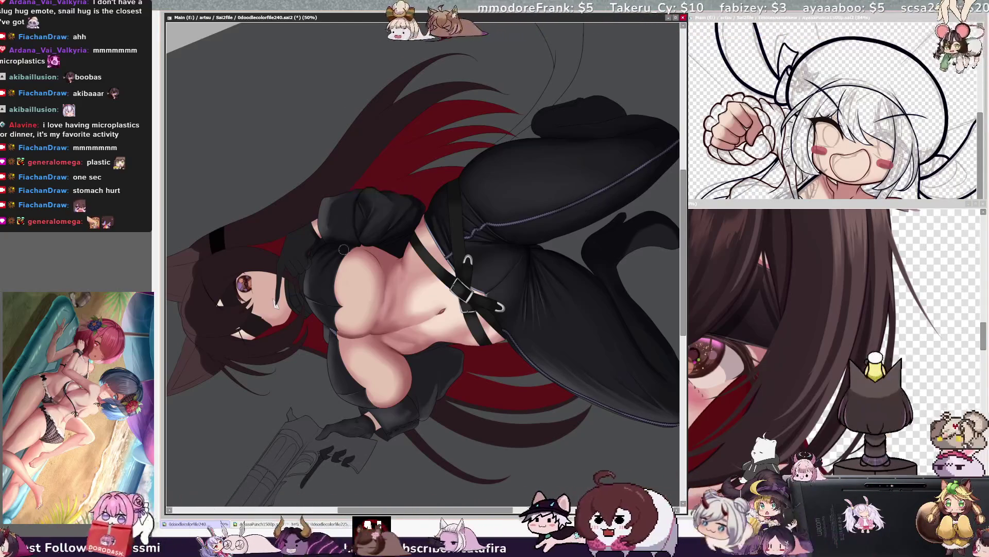
key(bracketleft)
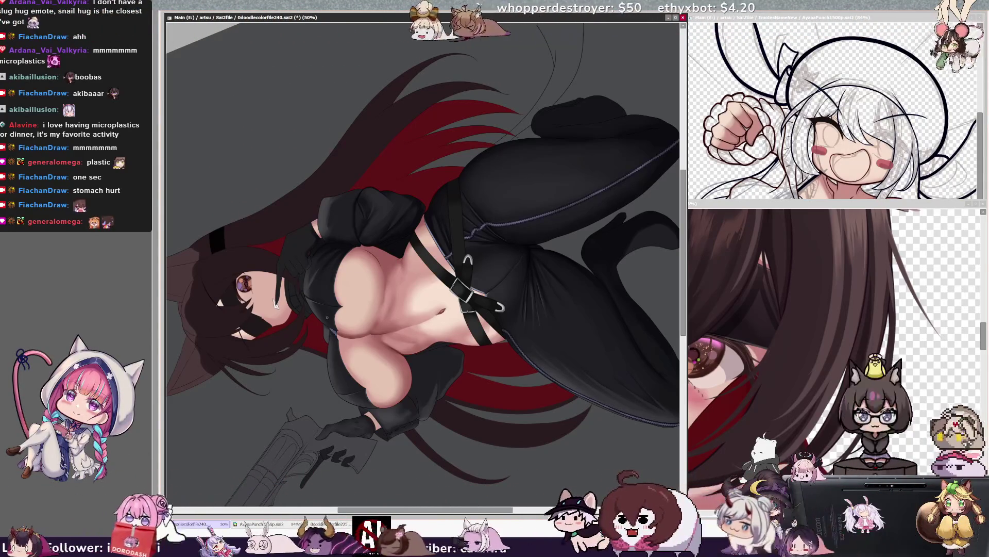
drag(304, 285, 308, 285)
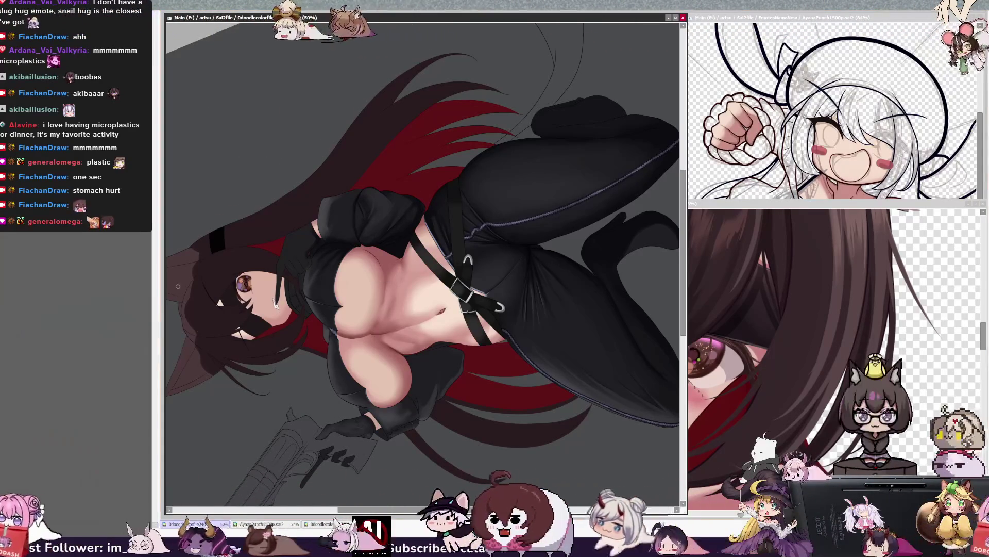
drag(363, 211, 354, 226)
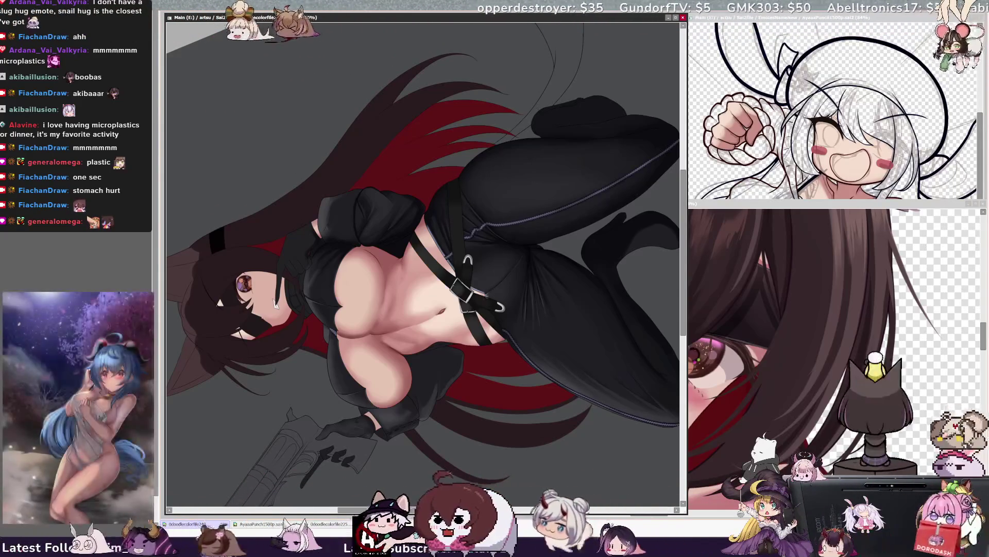
key(bracketright)
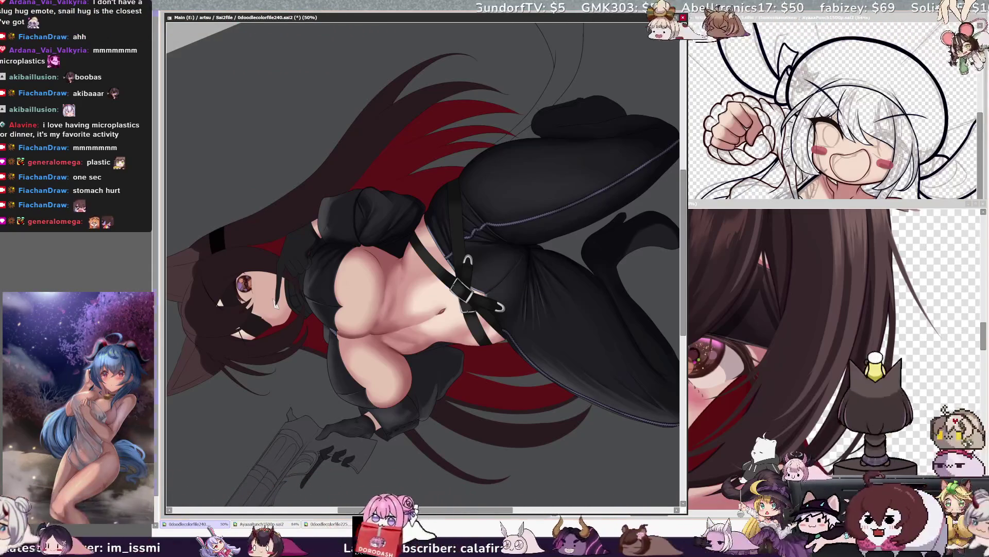
key(bracketright)
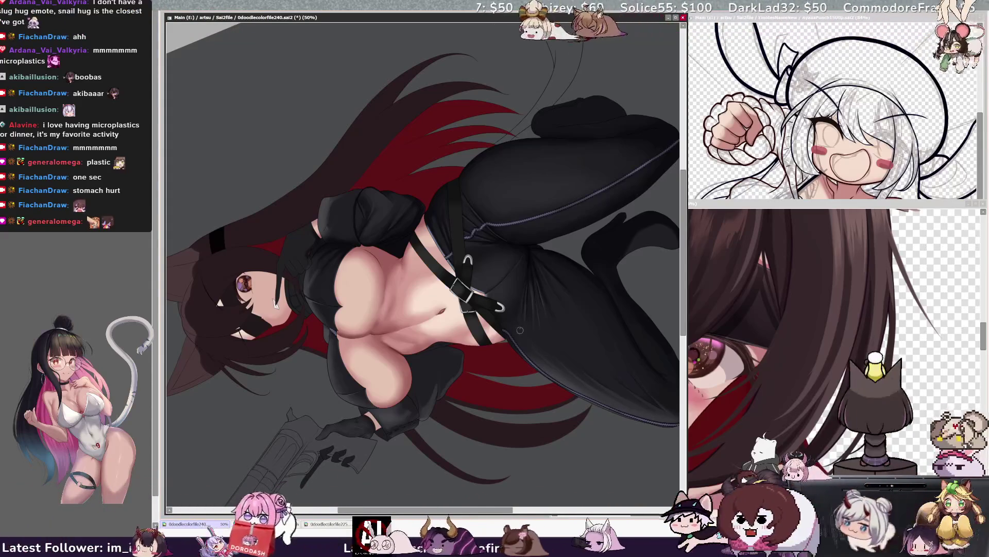
key(bracketleft)
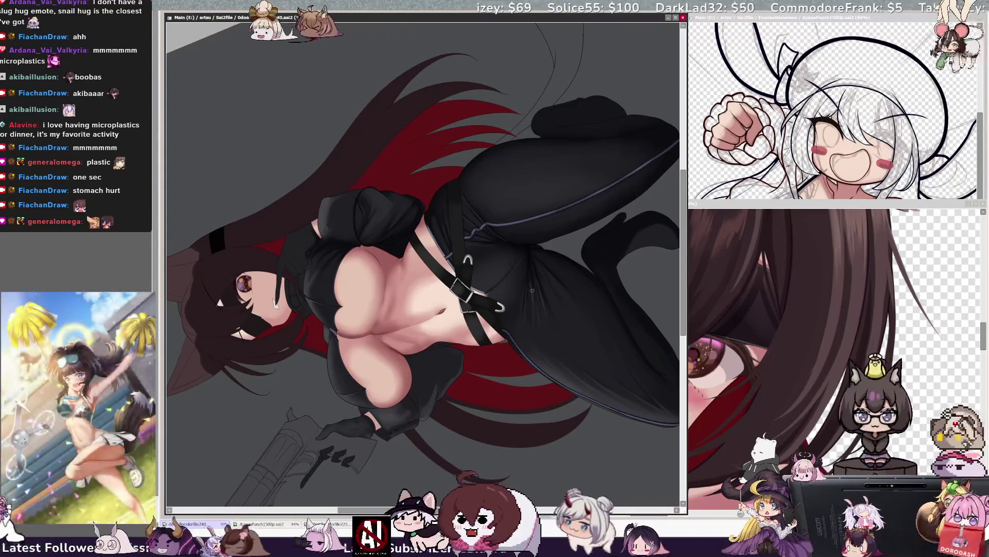
key(bracketright)
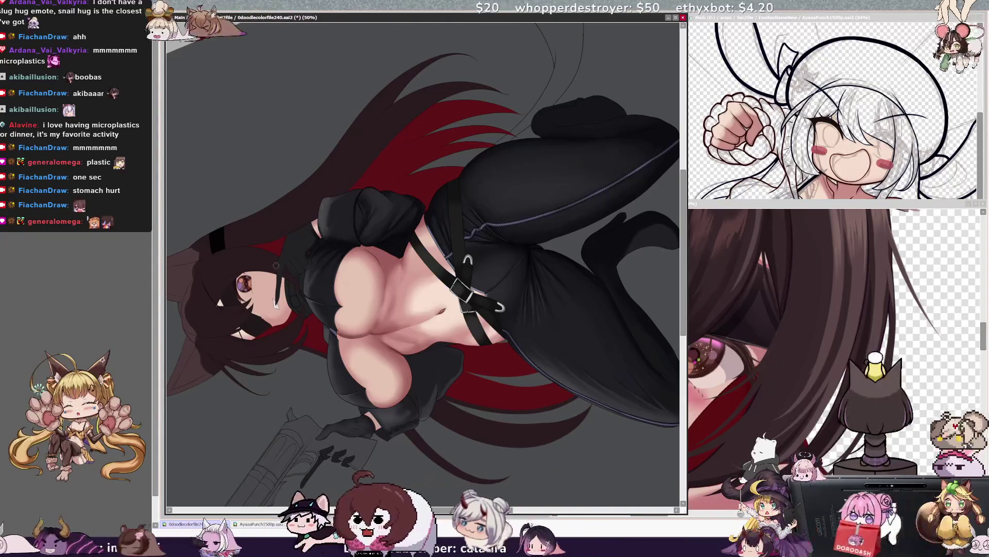
key(bracketleft)
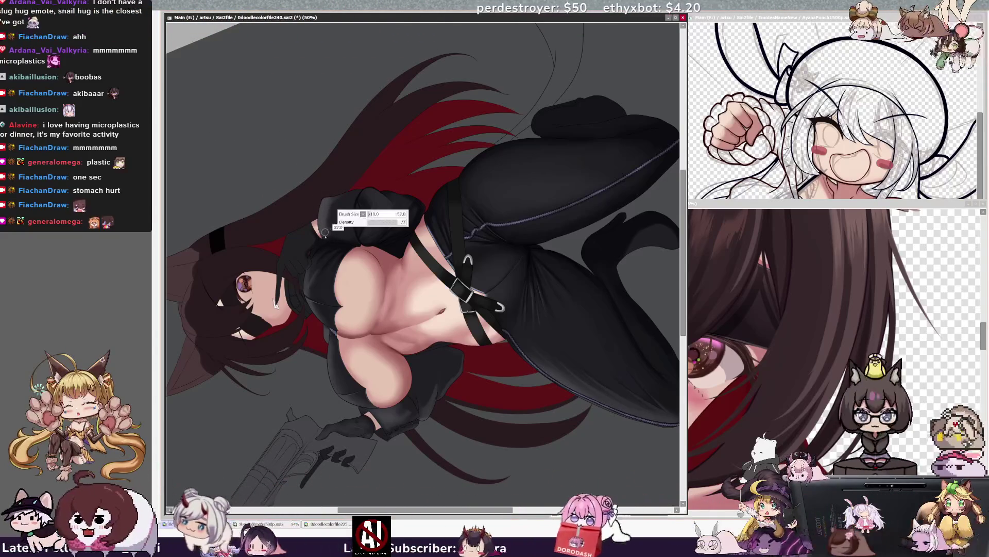
key(bracketleft)
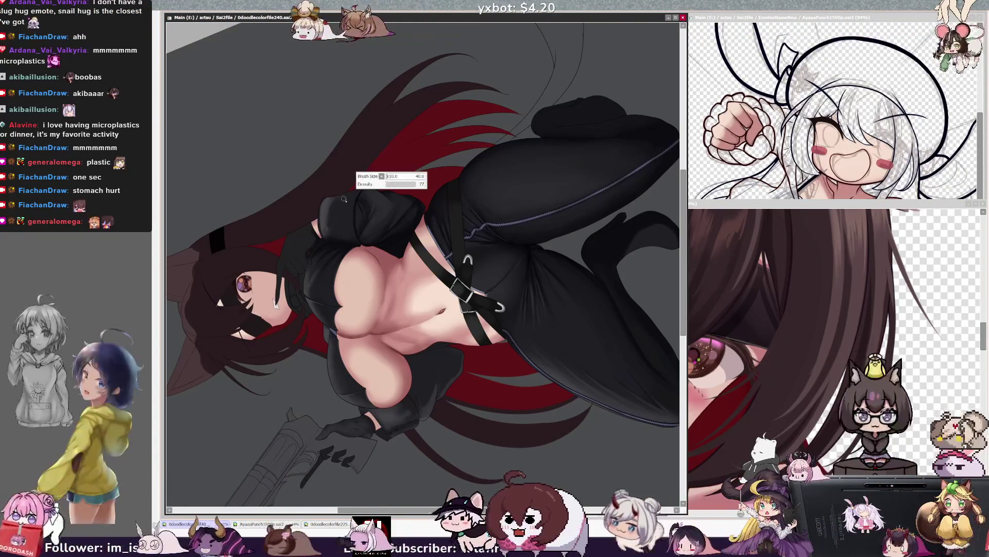
key(bracketleft)
key(bracketleft)
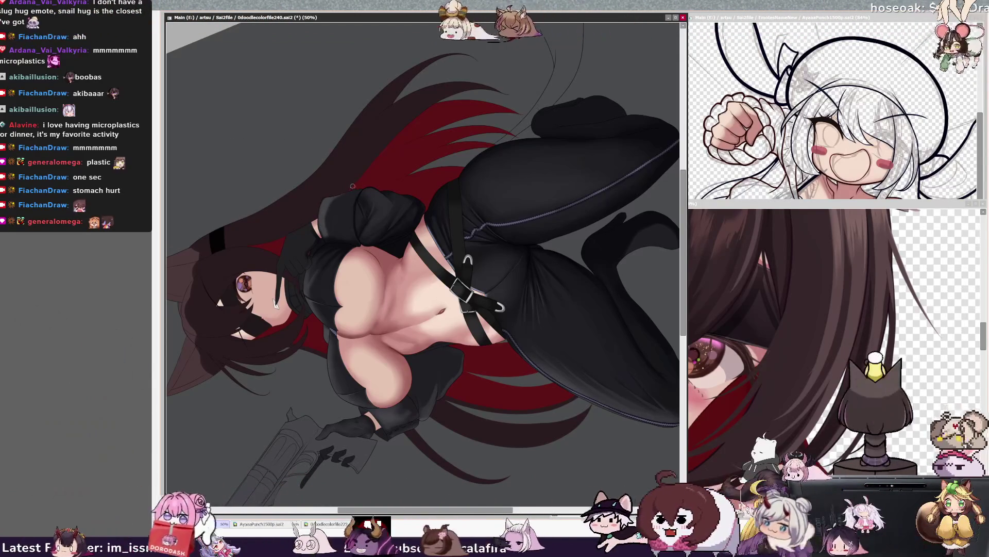
key(bracketleft)
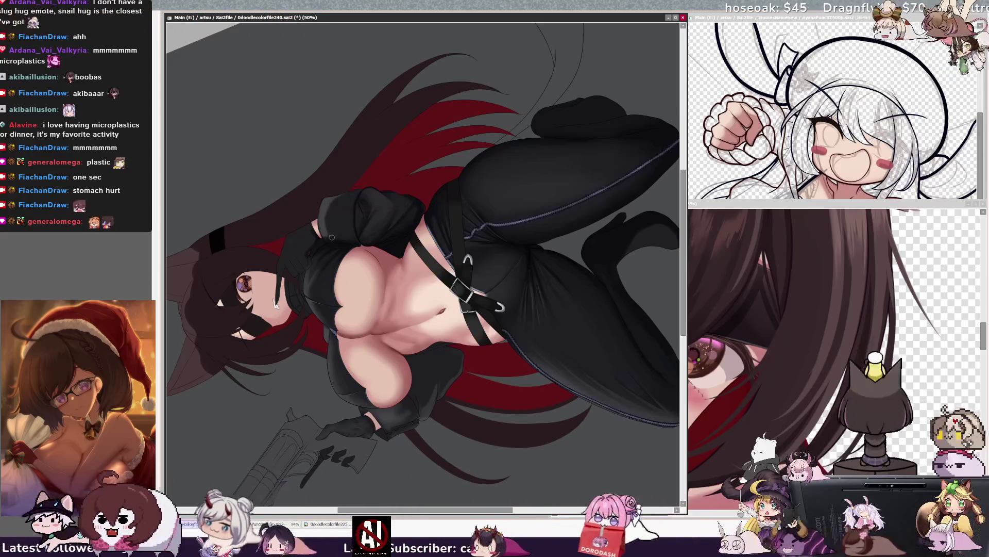
key(bracketleft)
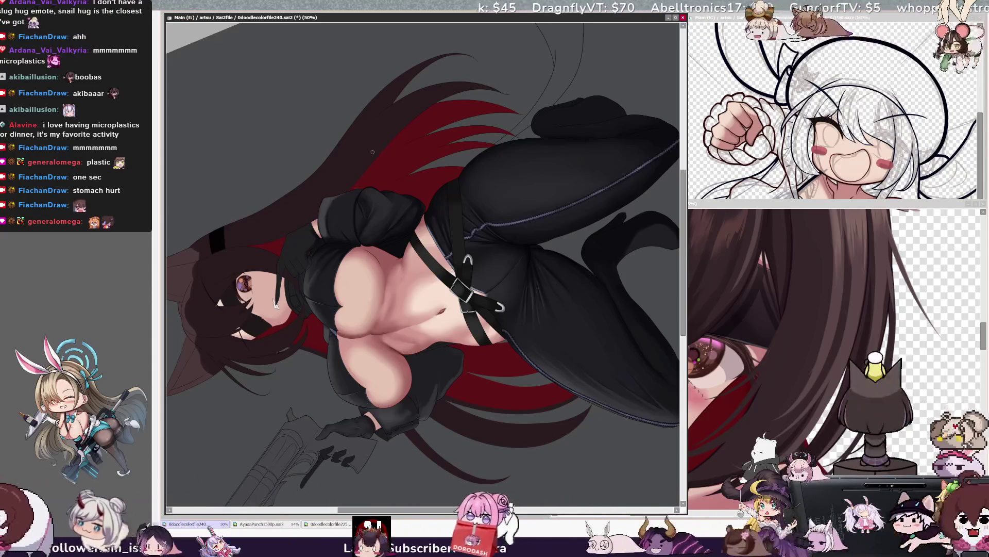
key(bracketleft)
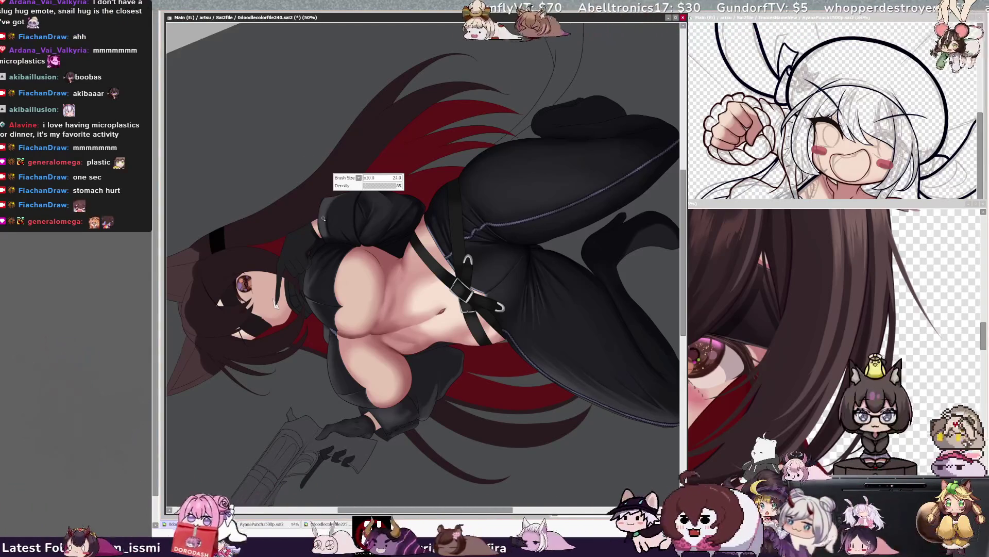
key(bracketleft)
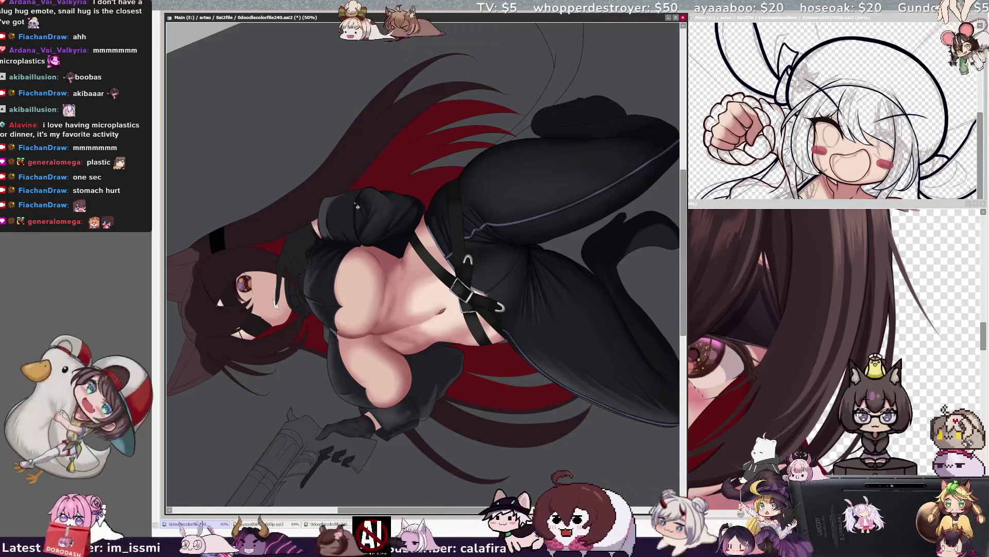
mouse_move(355, 199)
mouse_down()
mouse_move(359, 221)
mouse_move(356, 210)
mouse_up()
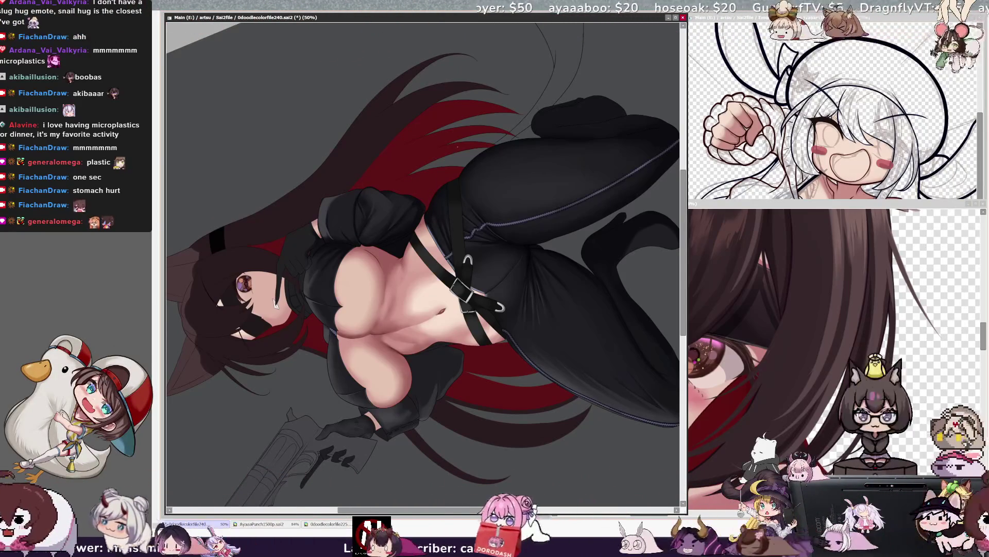
drag(312, 230, 311, 230)
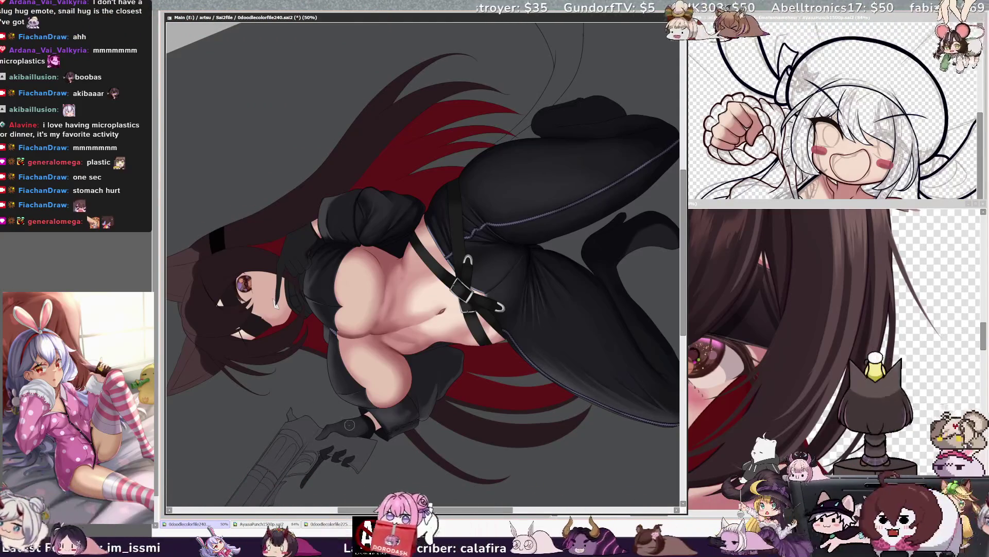
ctrl+shift+click(356, 422)
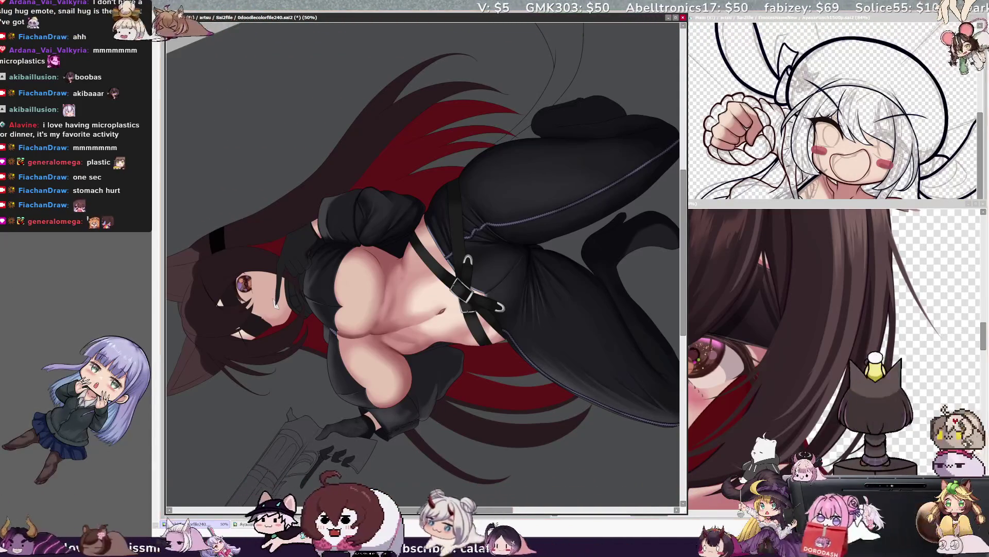
key(End)
key(End)
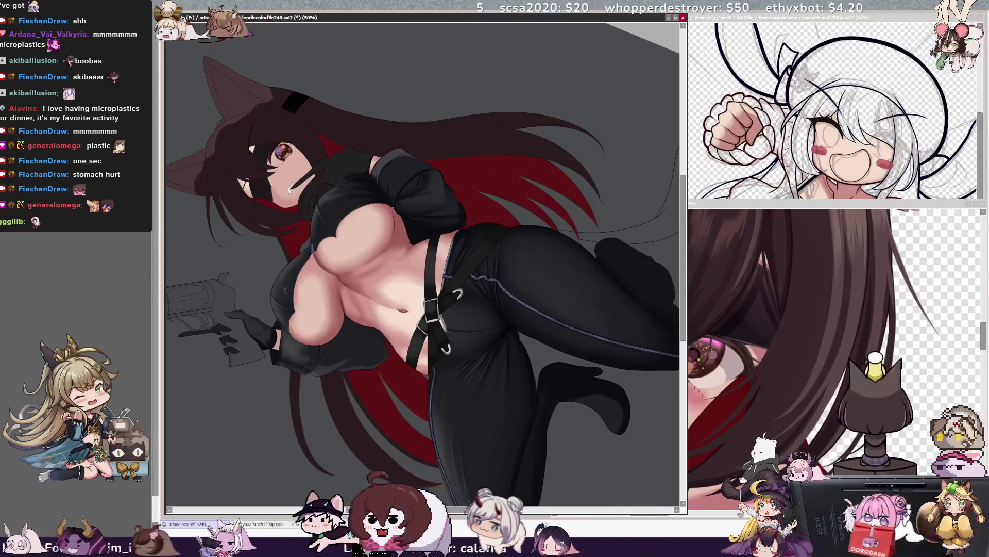
key(bracketleft)
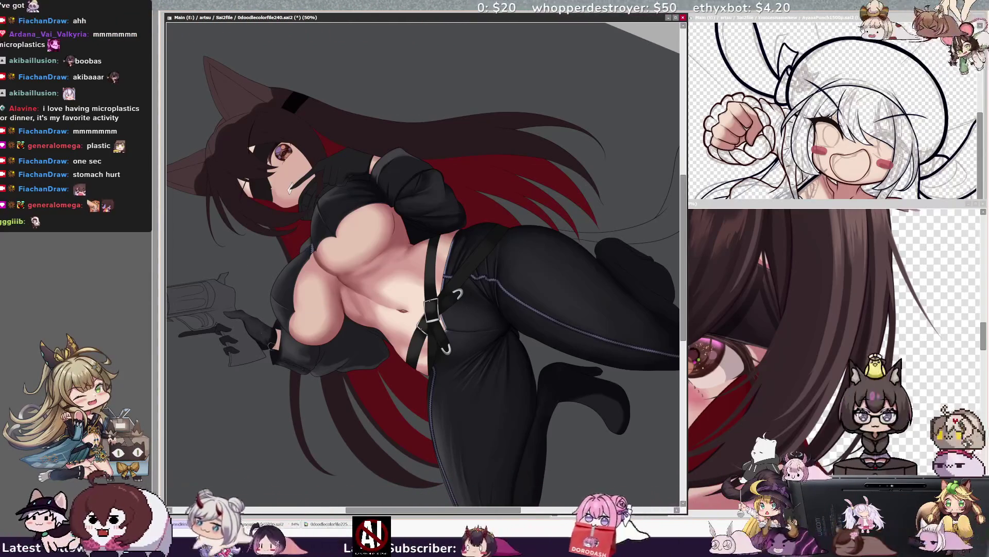
key(bracketleft)
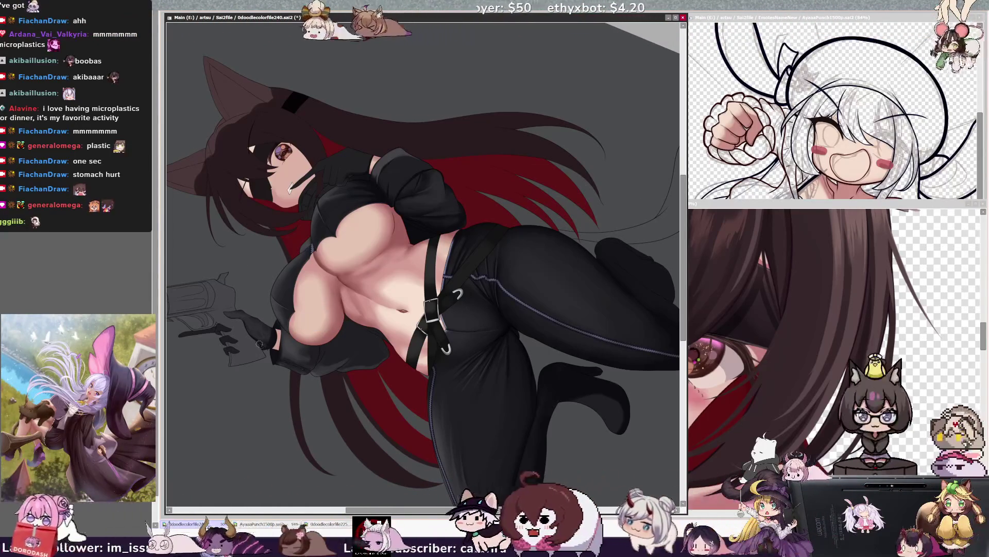
ctrl+shift+click(273, 351)
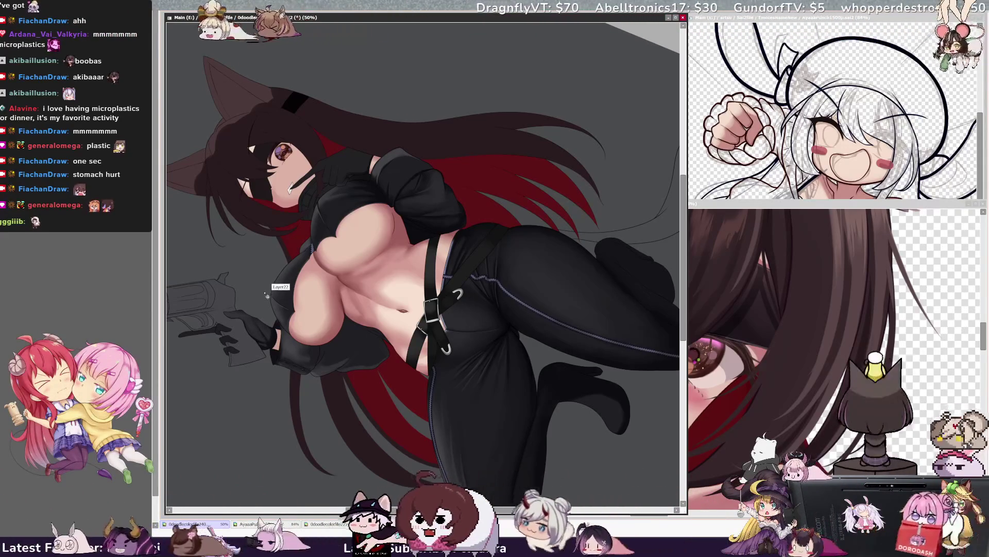
key(bracketleft)
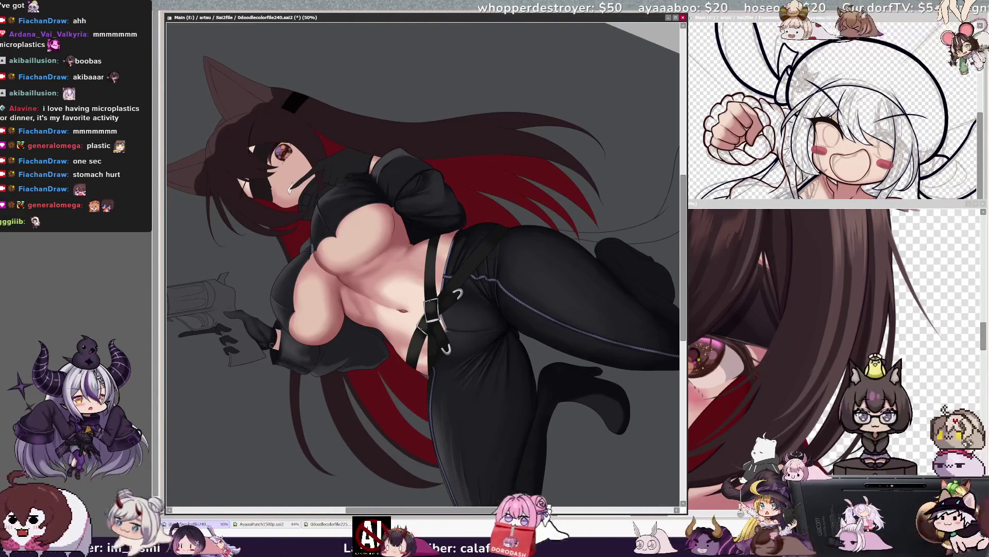
key(bracketleft)
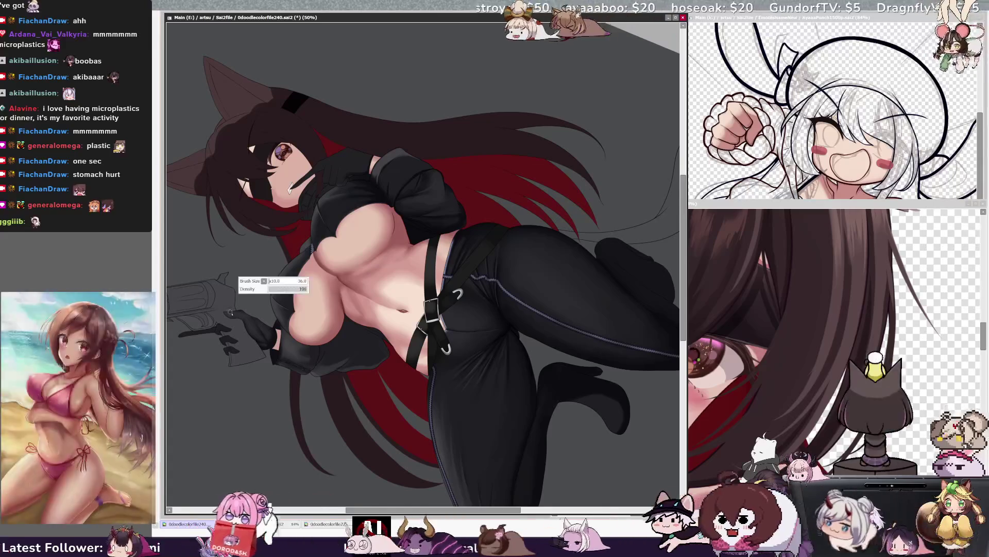
key(bracketleft)
key(bracketleft)
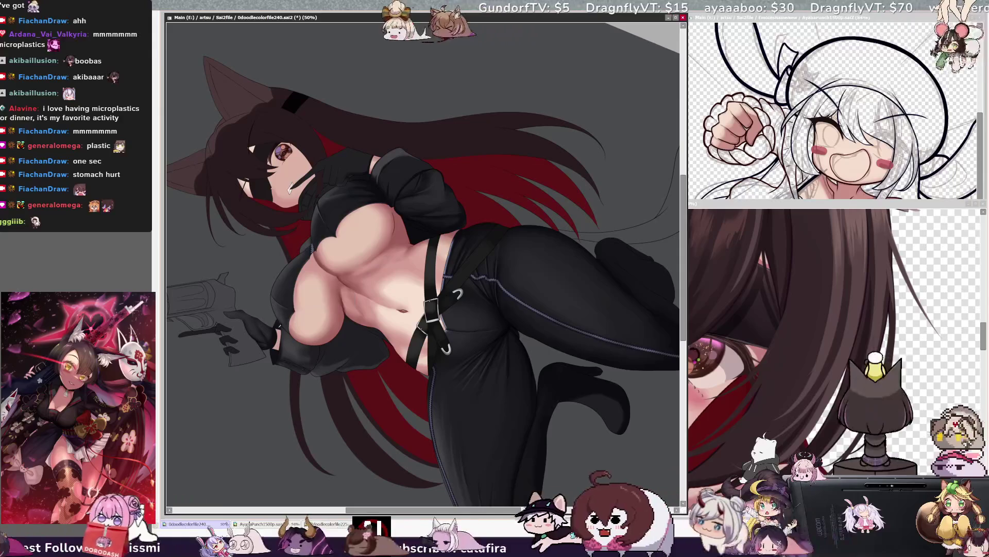
key(bracketleft)
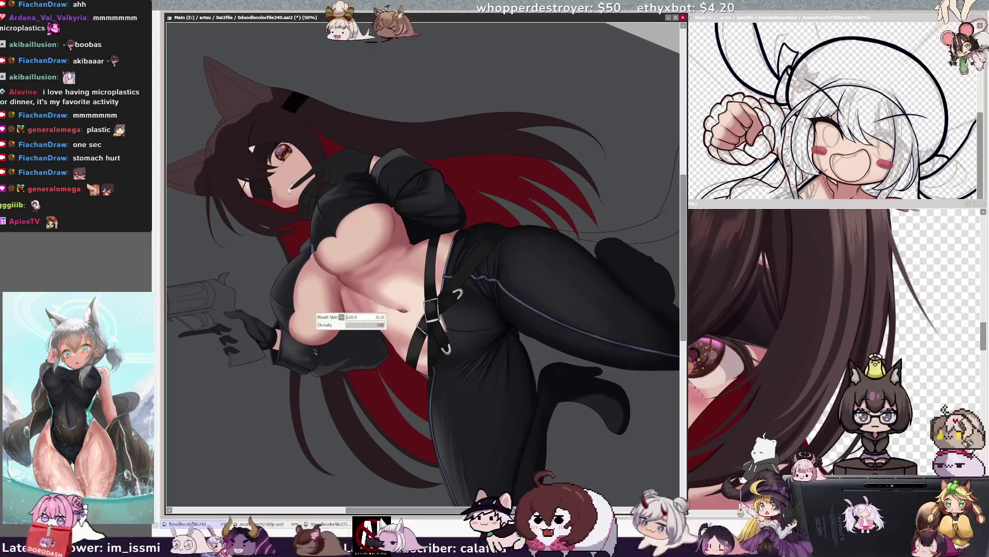
ctrl+shift+click(334, 357)
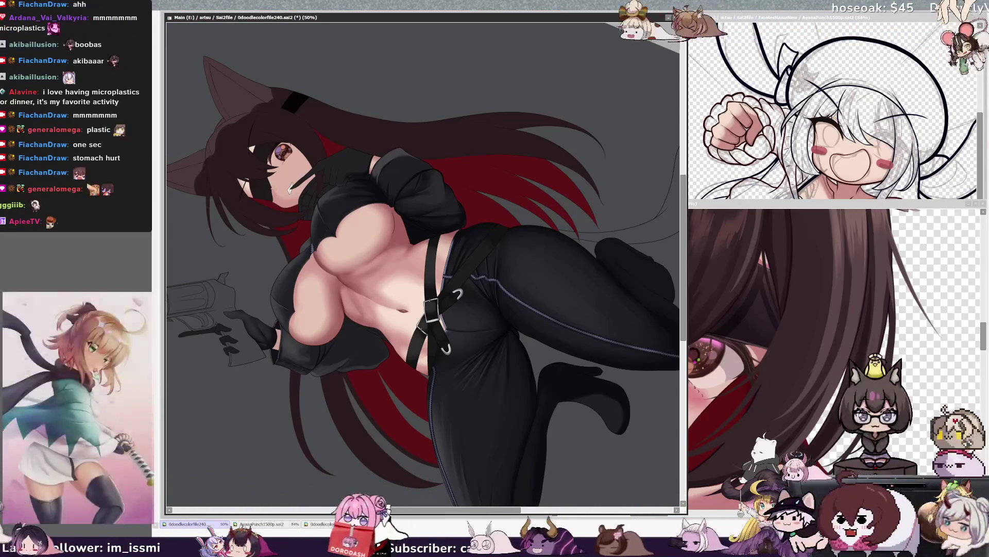
key(alt+Tab)
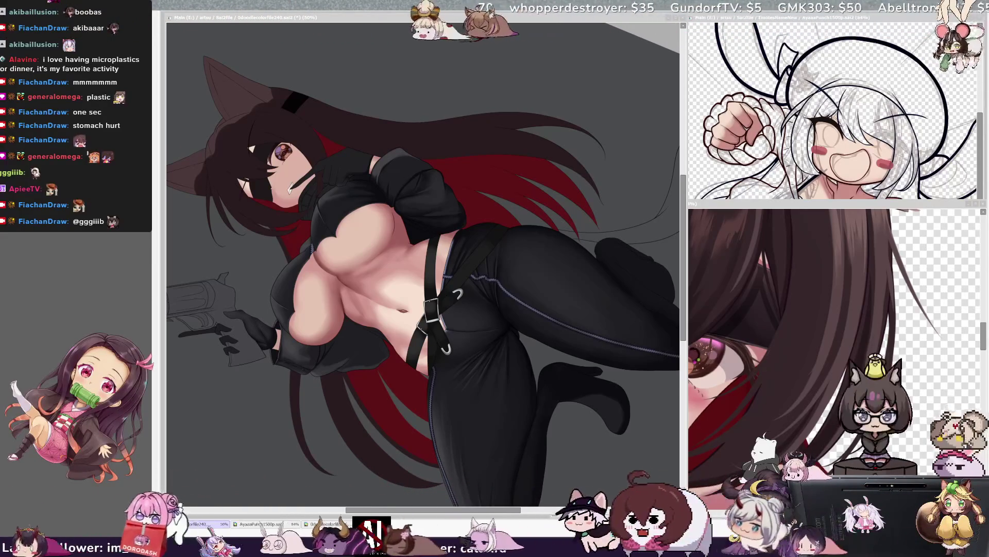
click(412, 301)
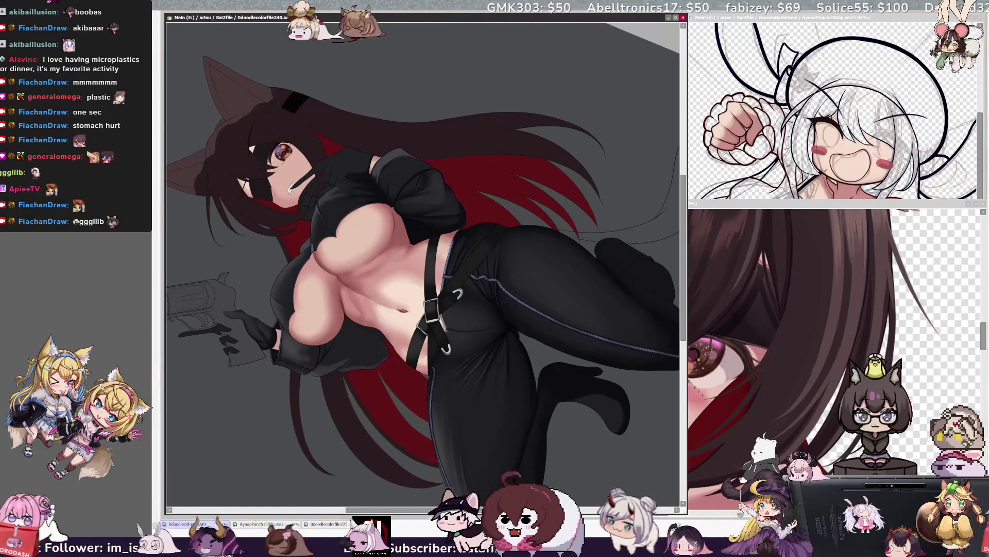
key(Delete)
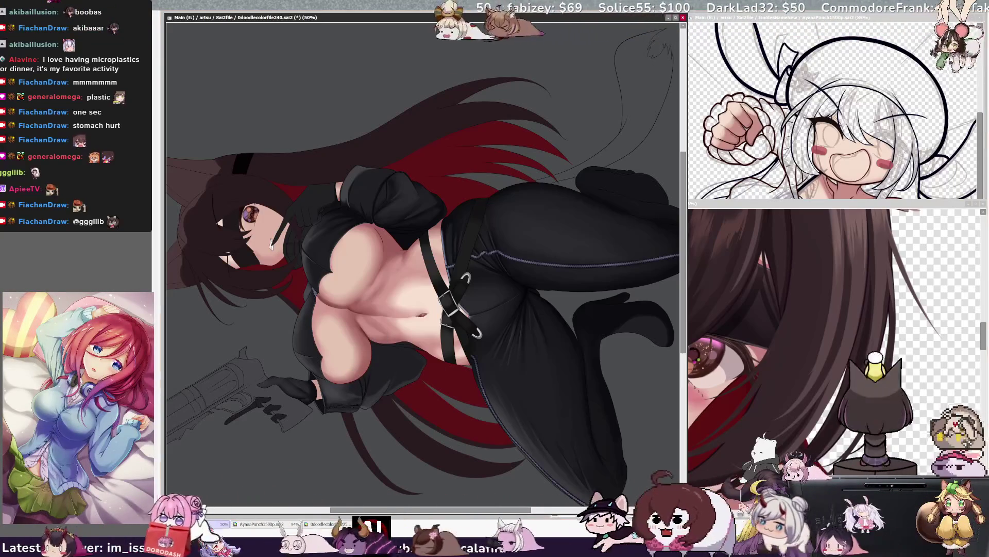
key(ctrl+alt)
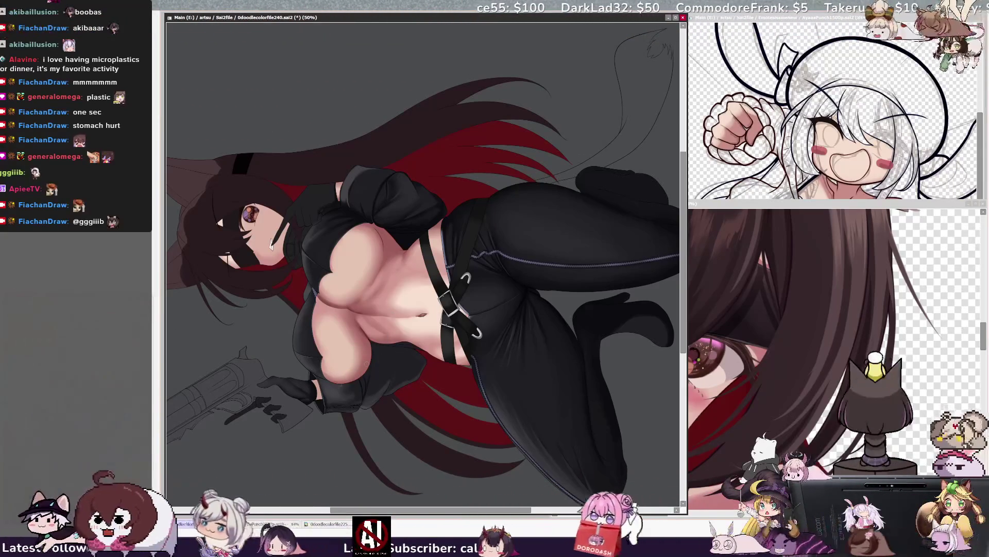
key(End)
key(End)
key(End)
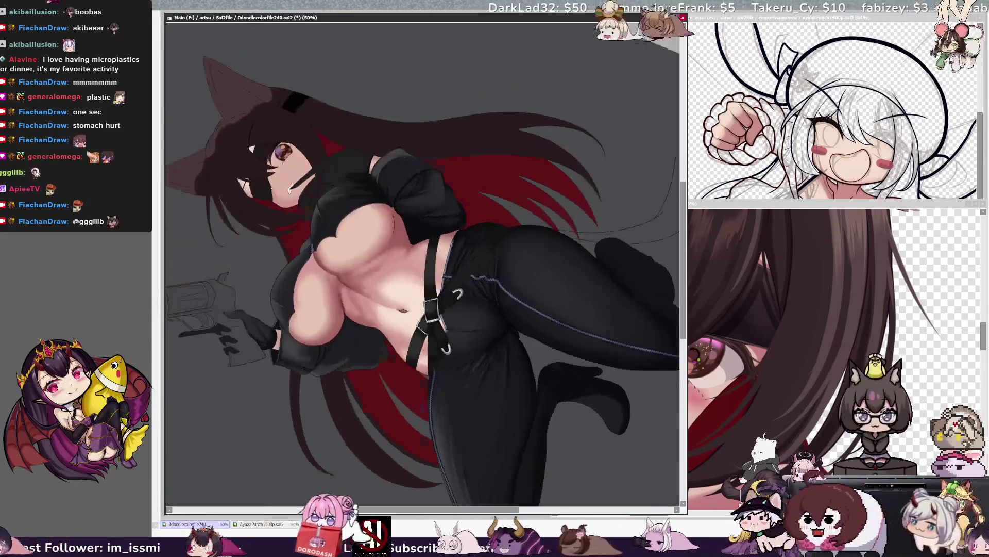
key(ctrl+alt)
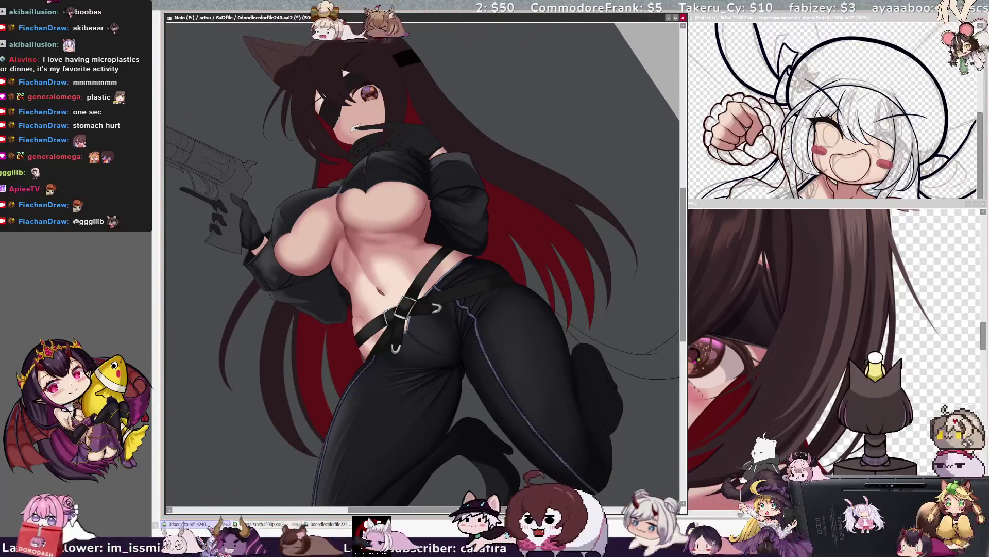
- Turn the view upright, pick Layer22 at the leg, and clear the stray blue selection there
key(ctrl+alt)
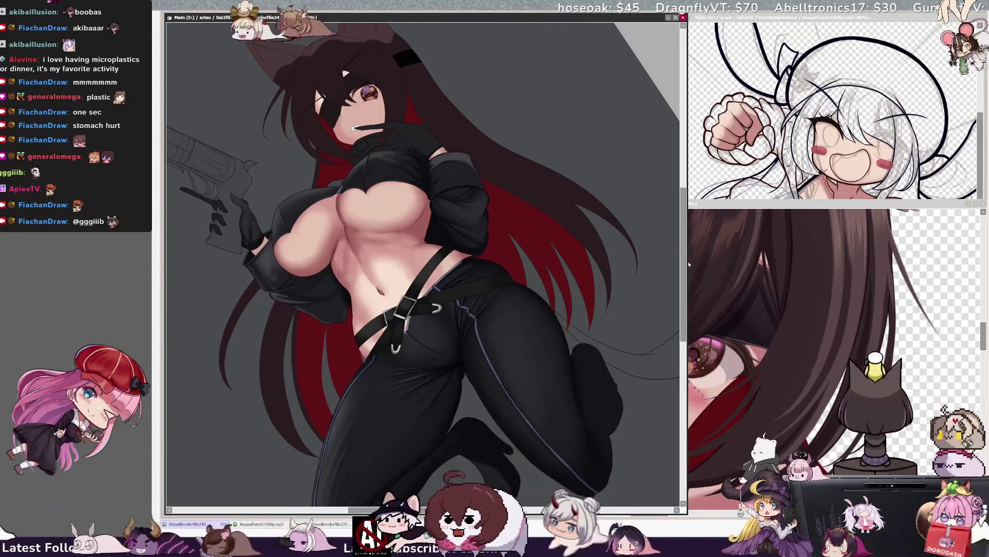
scroll(684, 276, down, 1)
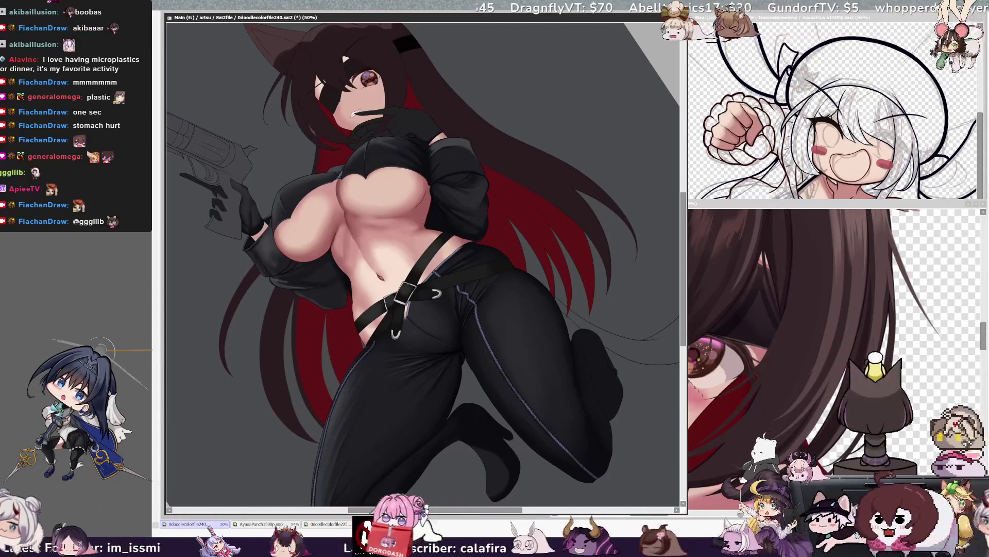
key(Home)
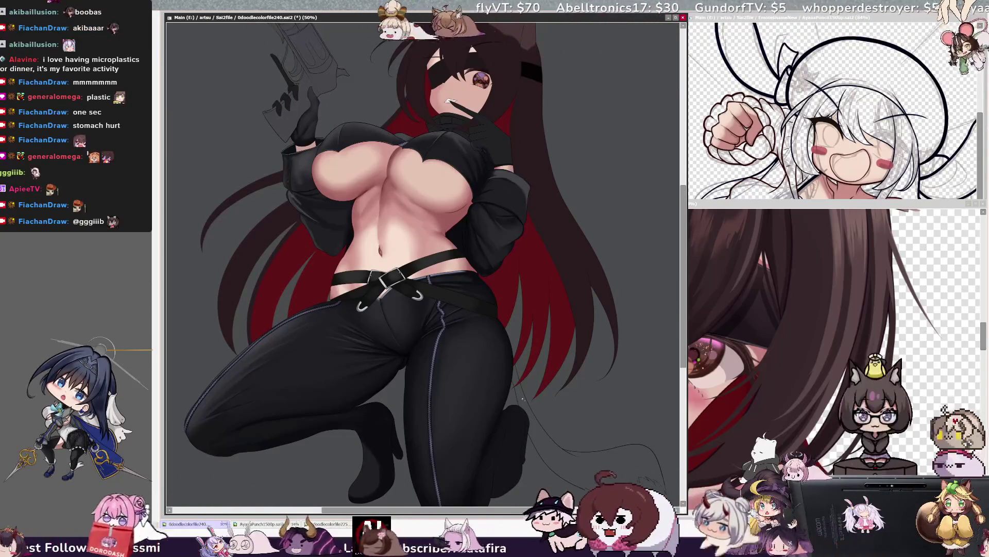
click(515, 373)
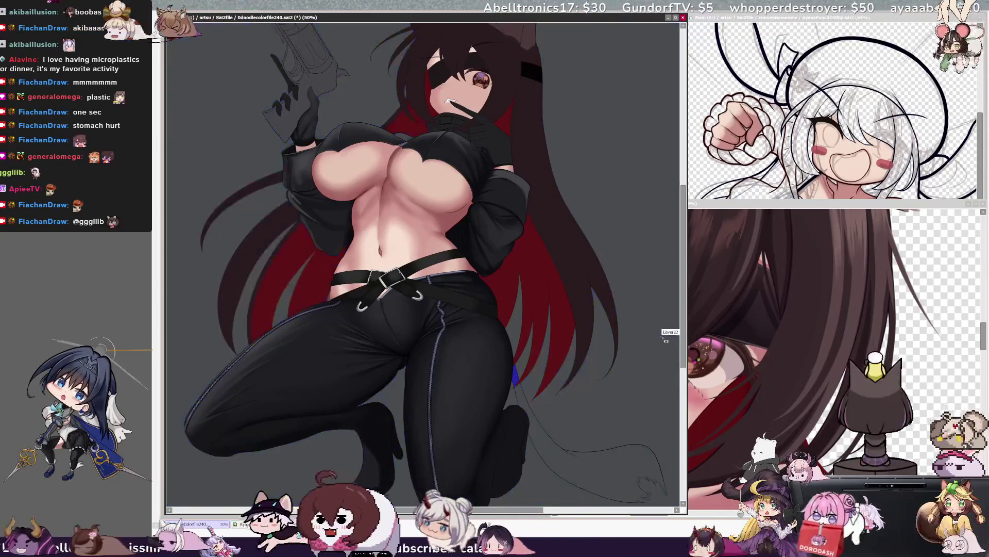
scroll(664, 338, down, 2)
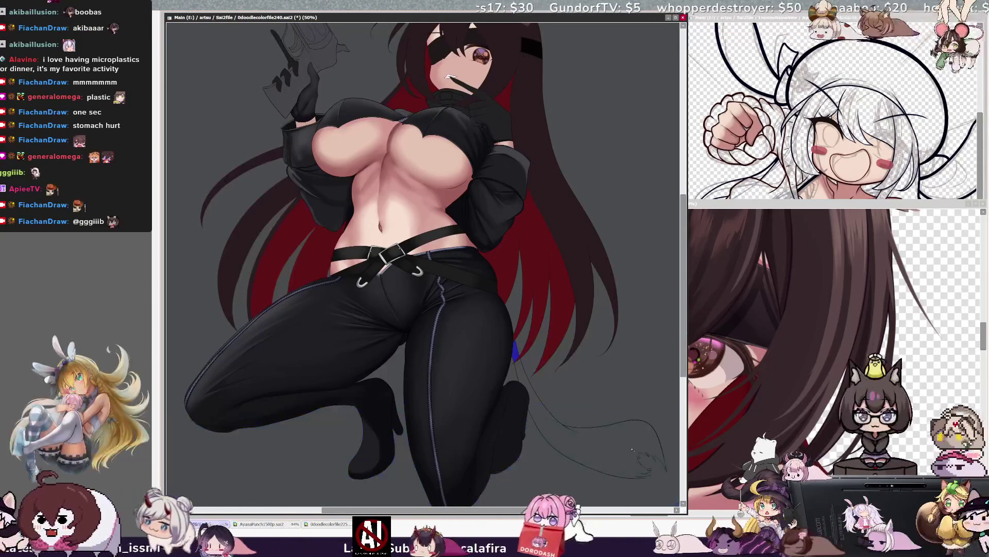
key(ctrl+d)
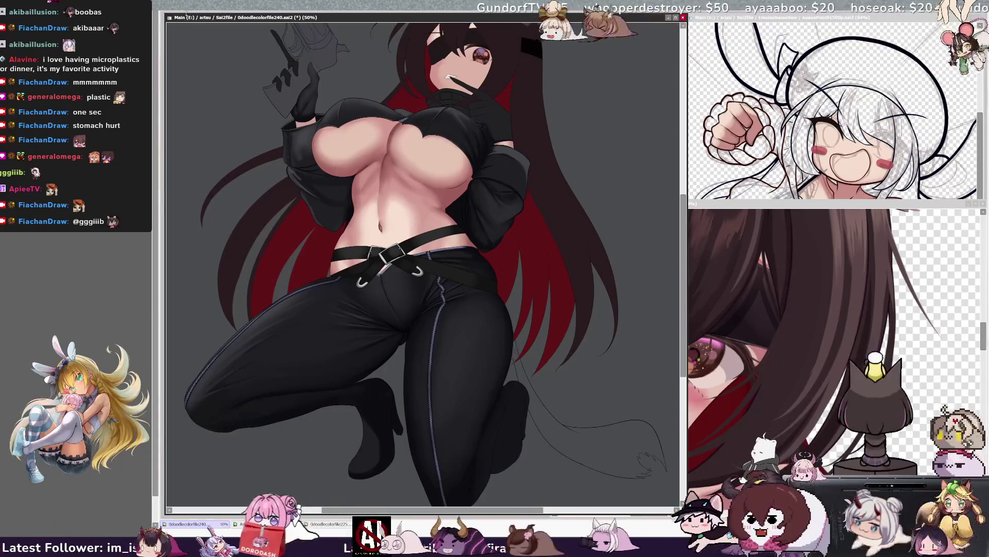
scroll(683, 279, up, 5)
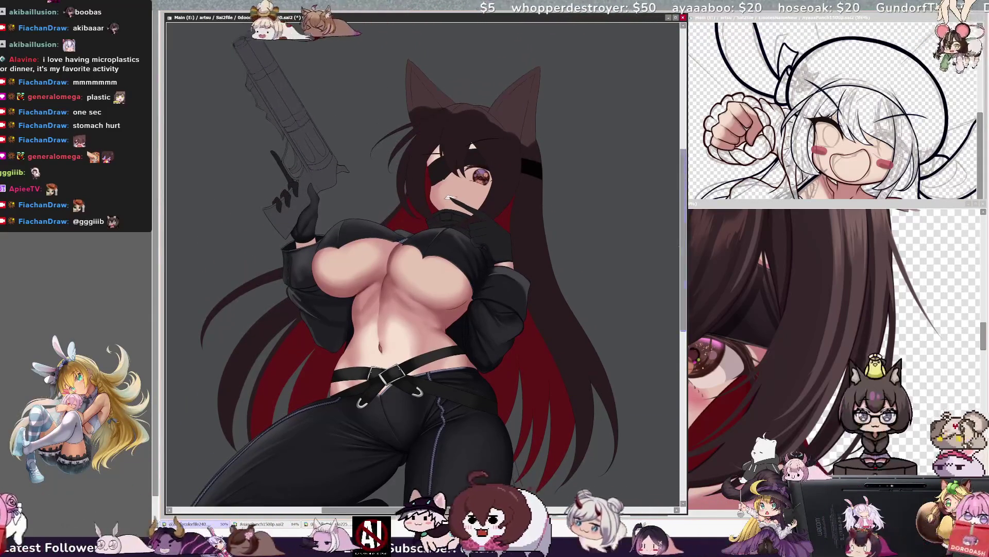
- Undo the last change, shrink the brush, and rotate the view about 70° counterclockwise
key(ctrl+z)
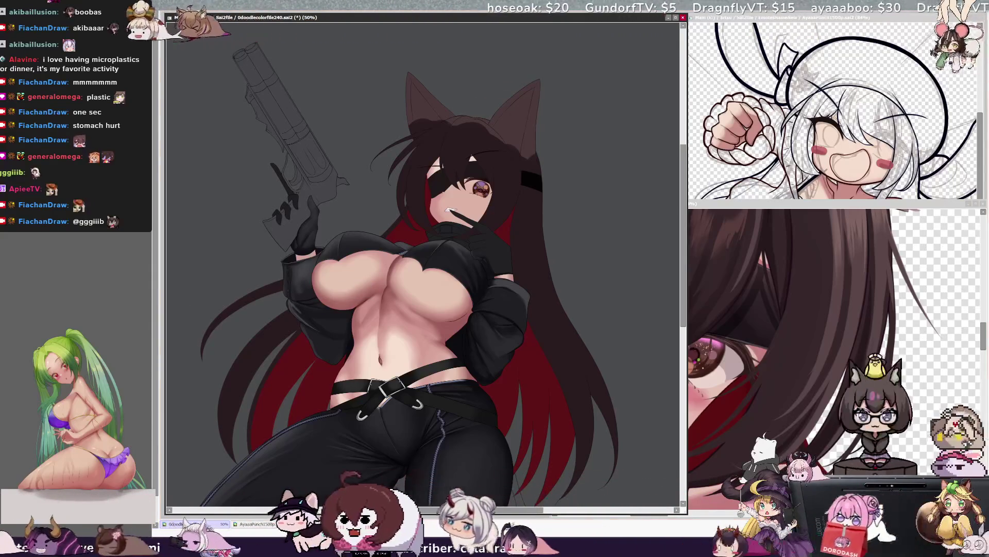
key(bracketleft)
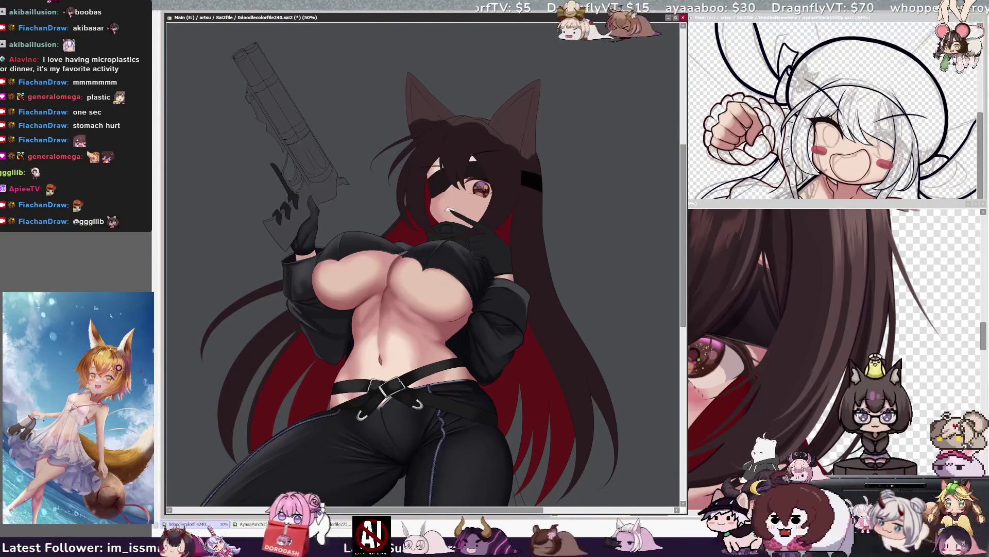
key(bracketleft)
key(bracketleft)
key(bracketleft)
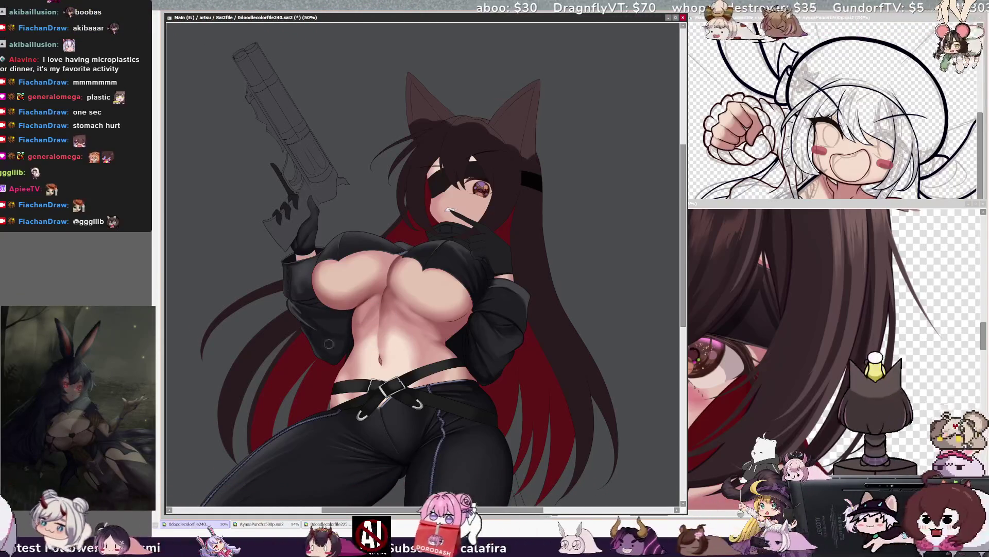
key(bracketleft)
key(bracketleft)
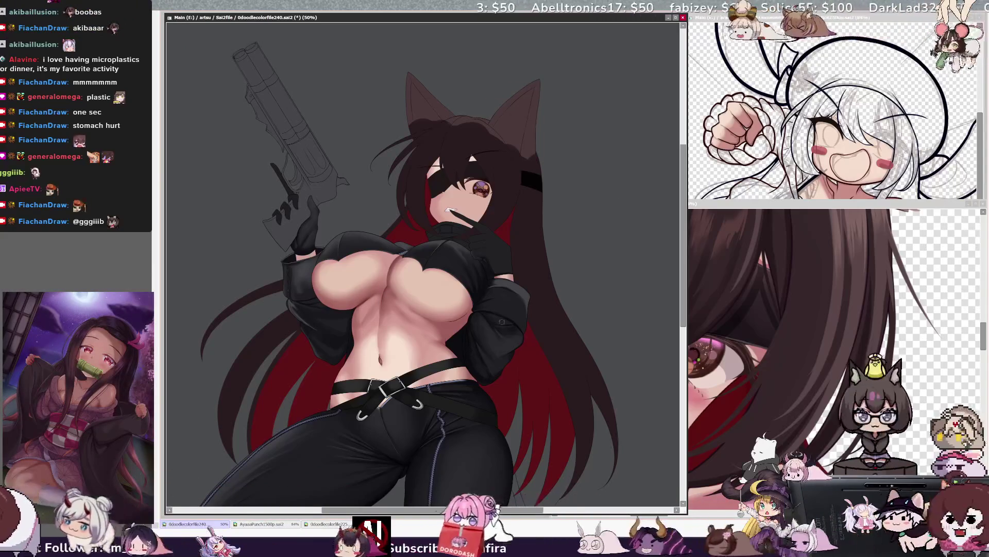
key(Delete)
key(Delete)
key(Delete)
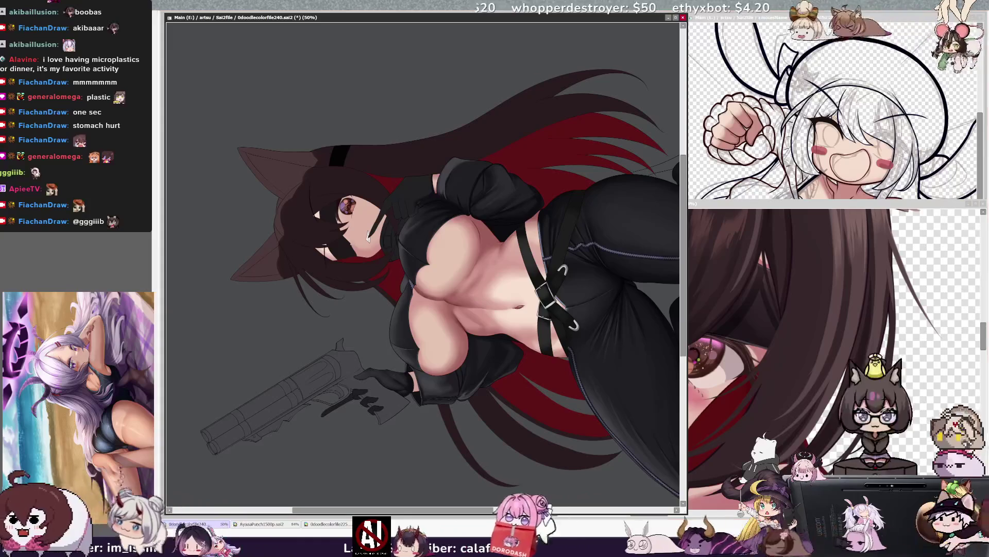
- Shade the skin, add gloss to the black strapped outfit, and paint red streaks into the brown hair
key(b)
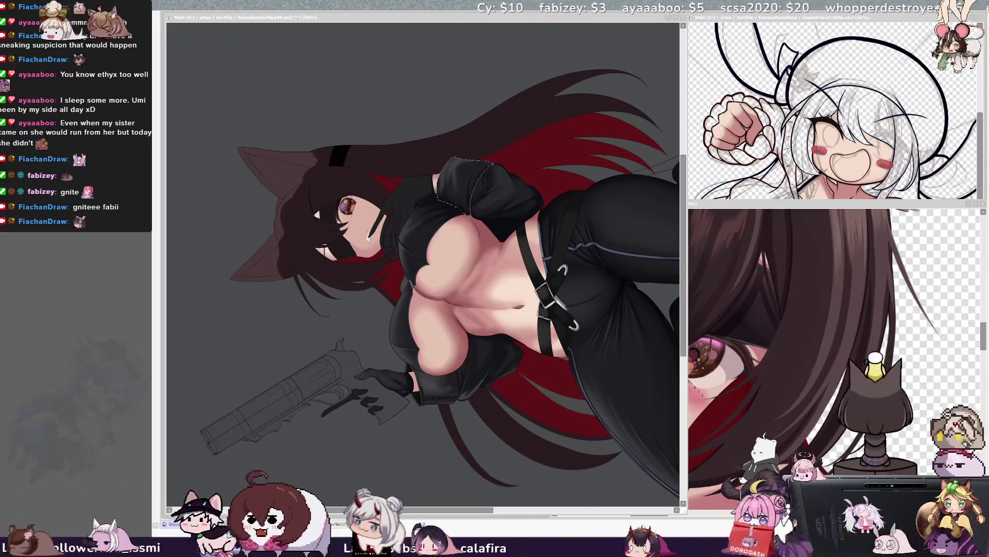
key(alt+Tab)
scroll(398, 138, down, 3)
- Zoom the canvas to about 59% on the catgirl's face and torso
scroll(399, 138, up, 4)
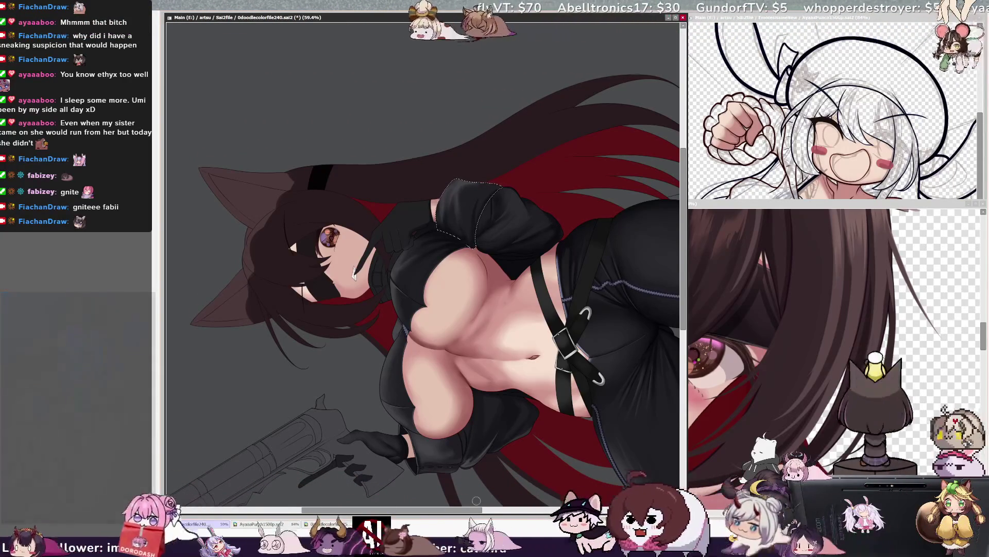
scroll(471, 336, right, 3)
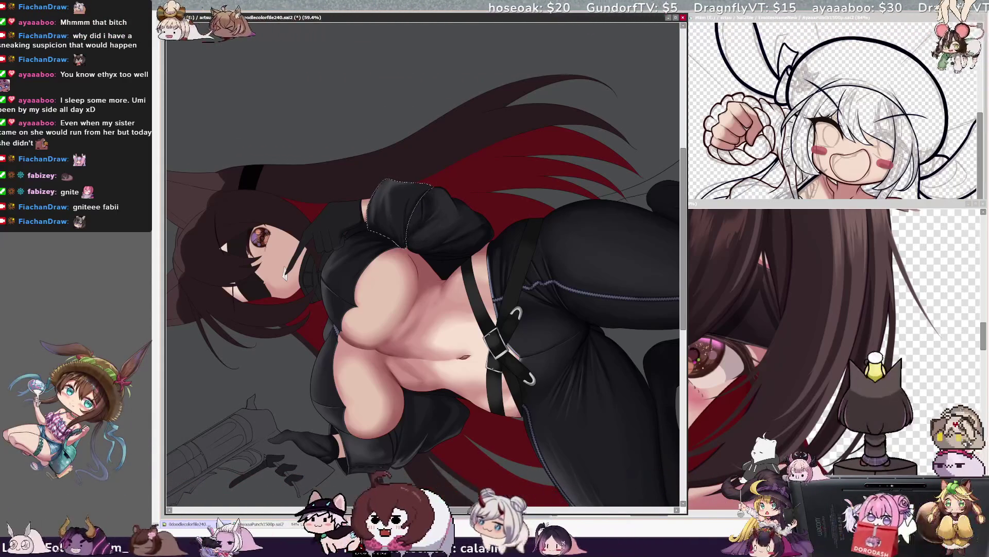
- Centre the torso in view and set the brush size to 12
key(bracketright)
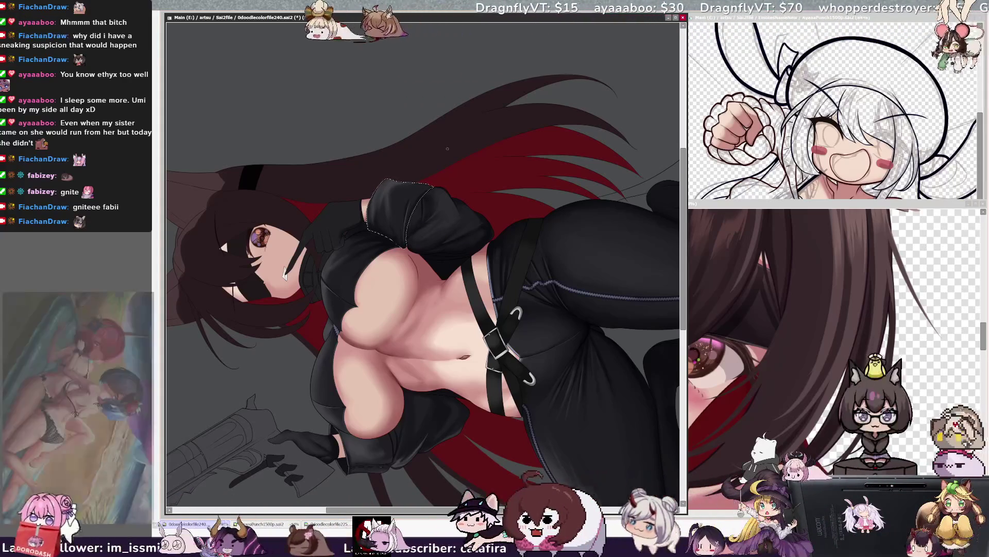
key(bracketright)
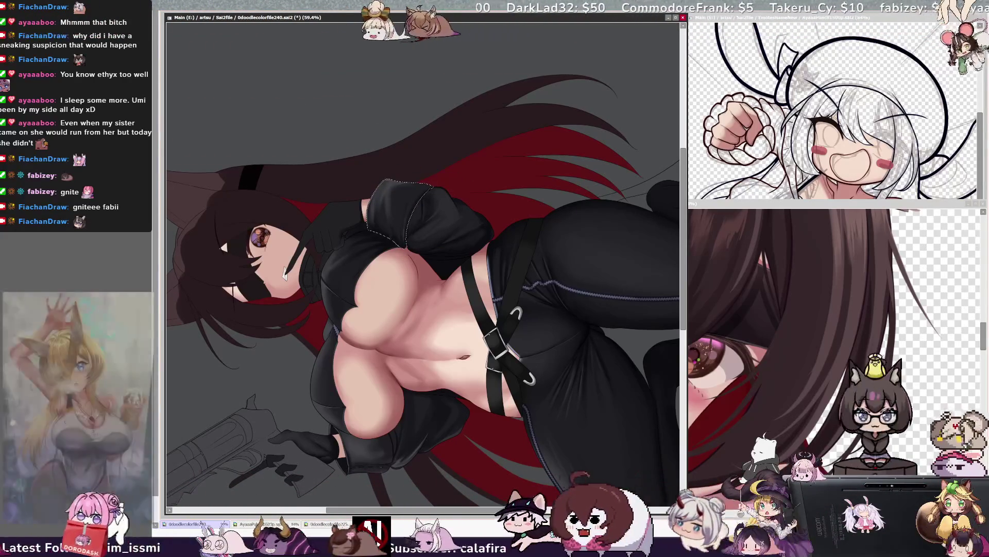
- Enlarge the brush to about size 24, then step it back down to a smaller size
key(bracketright)
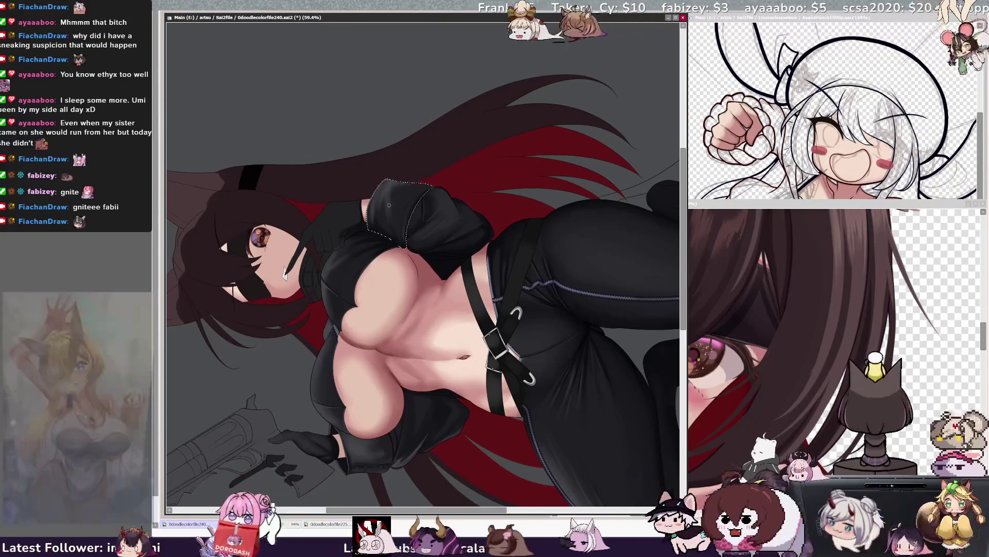
key(bracketright)
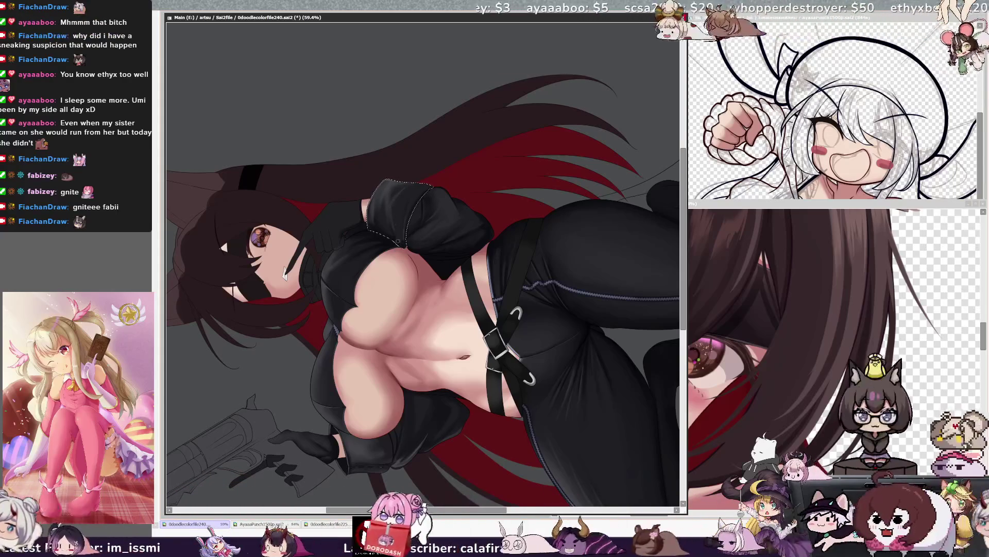
key(bracketright)
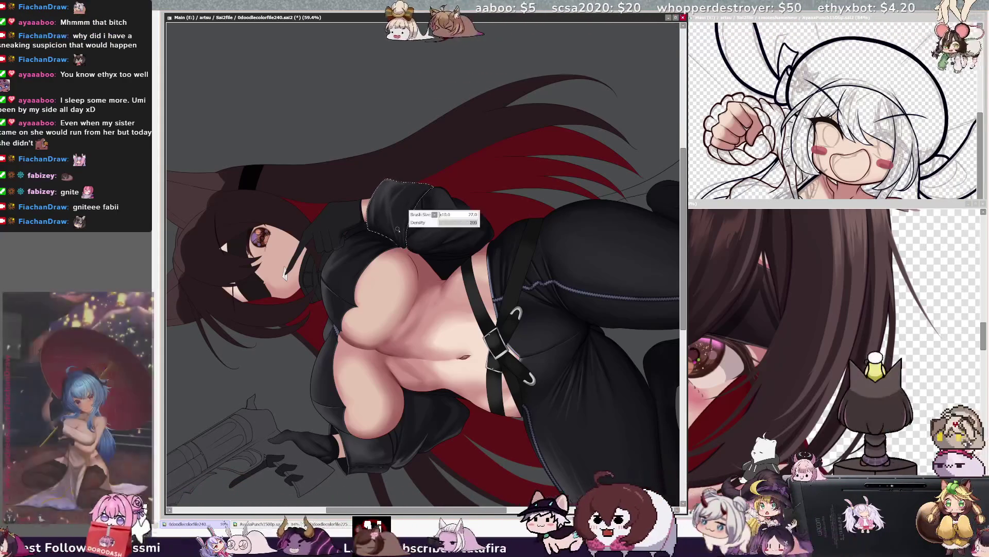
key(bracketright)
key(bracketright)
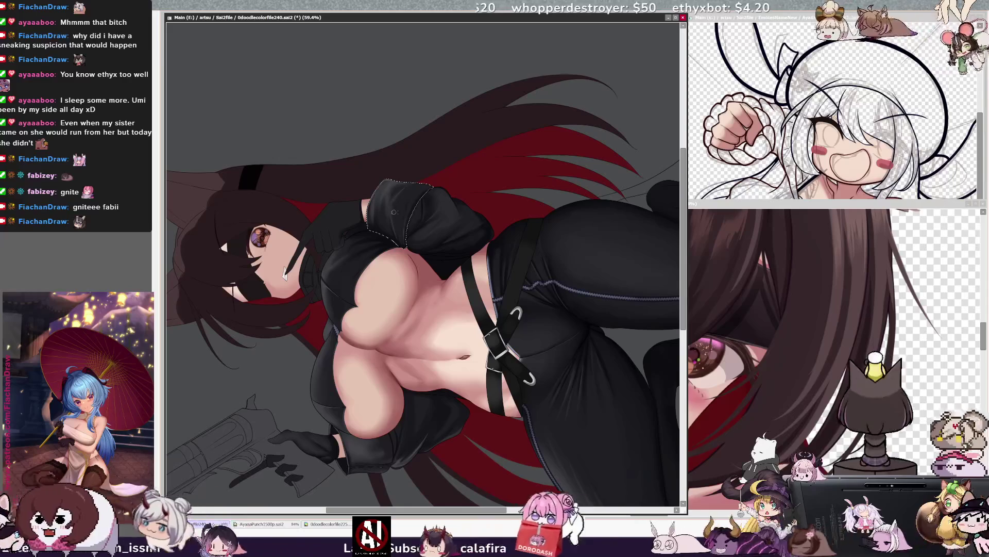
key(bracketright)
key(bracketleft)
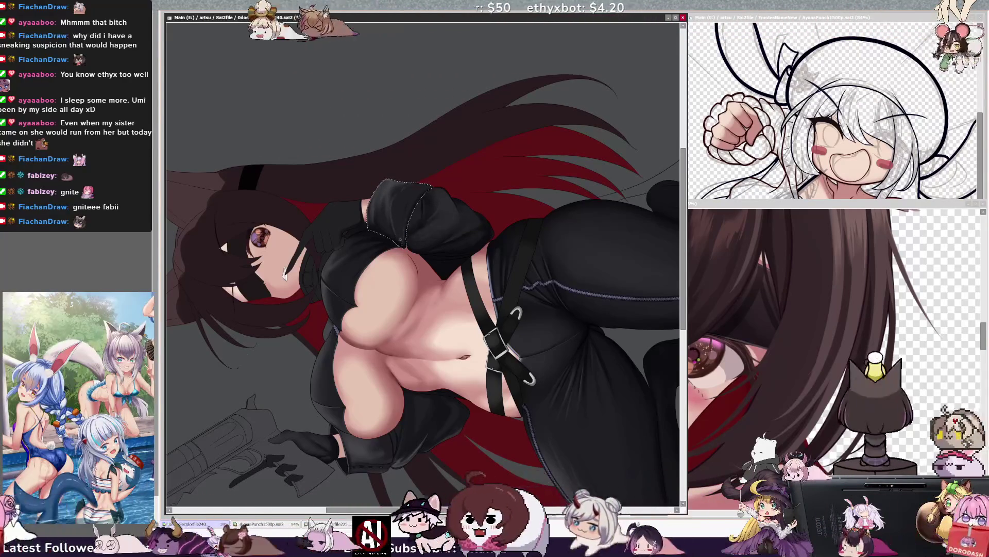
key(bracketleft)
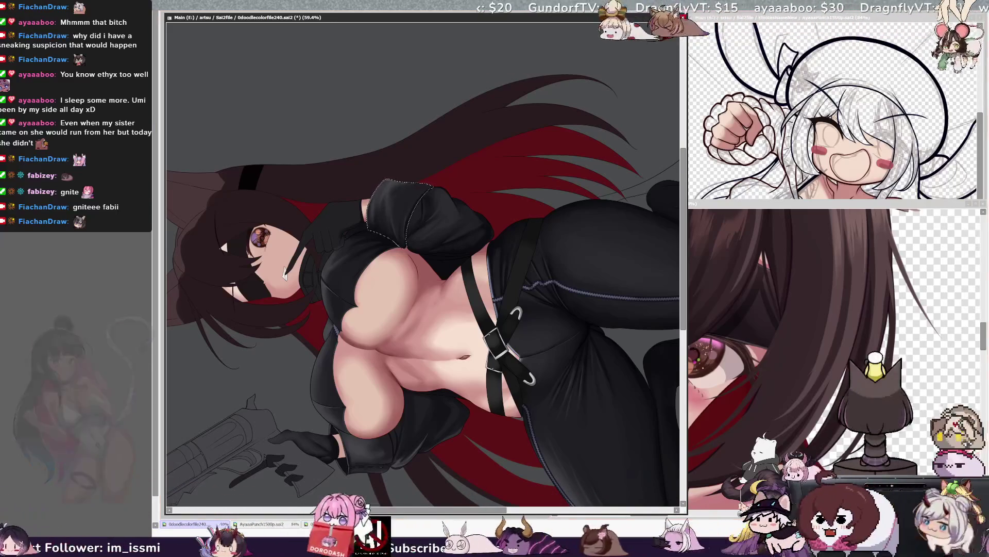
key(bracketleft)
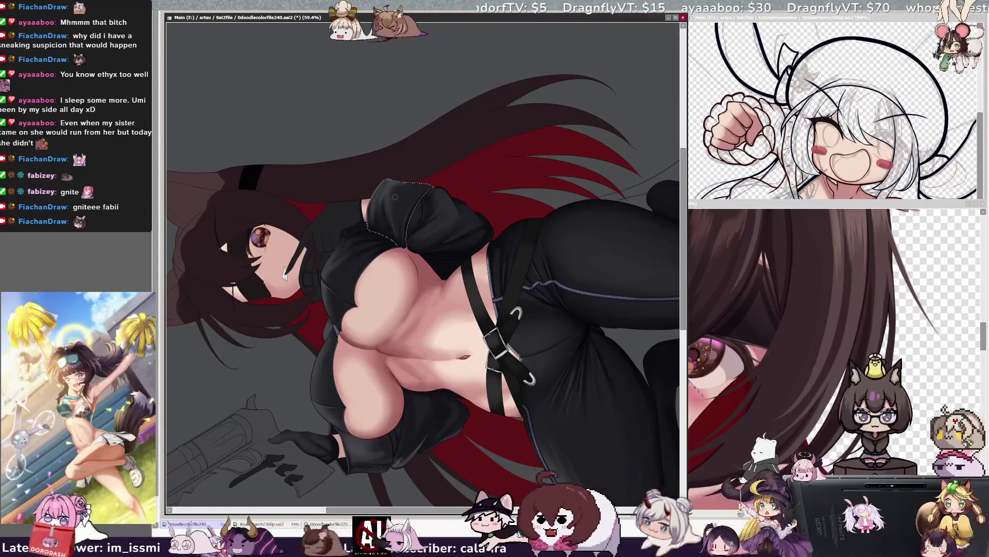
key(bracketleft)
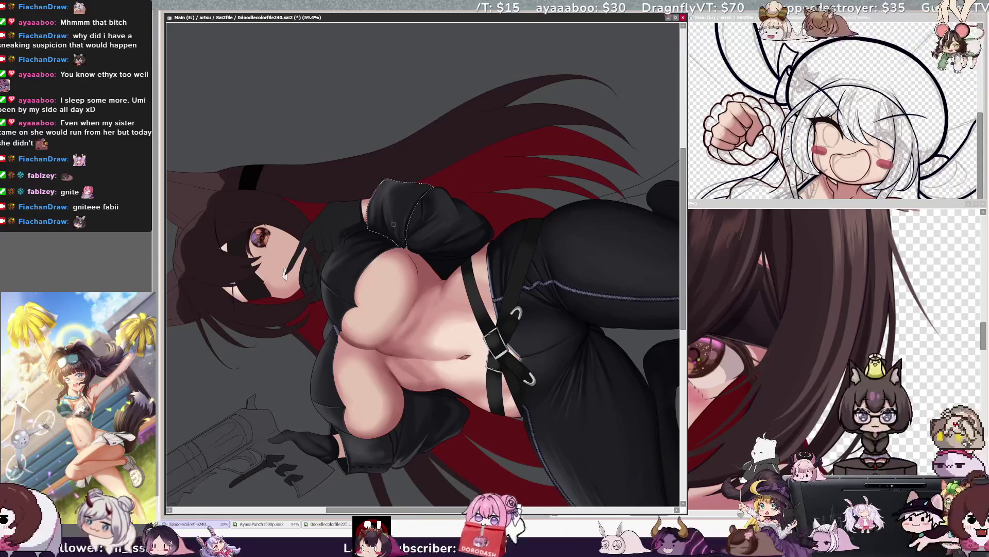
key(bracketleft)
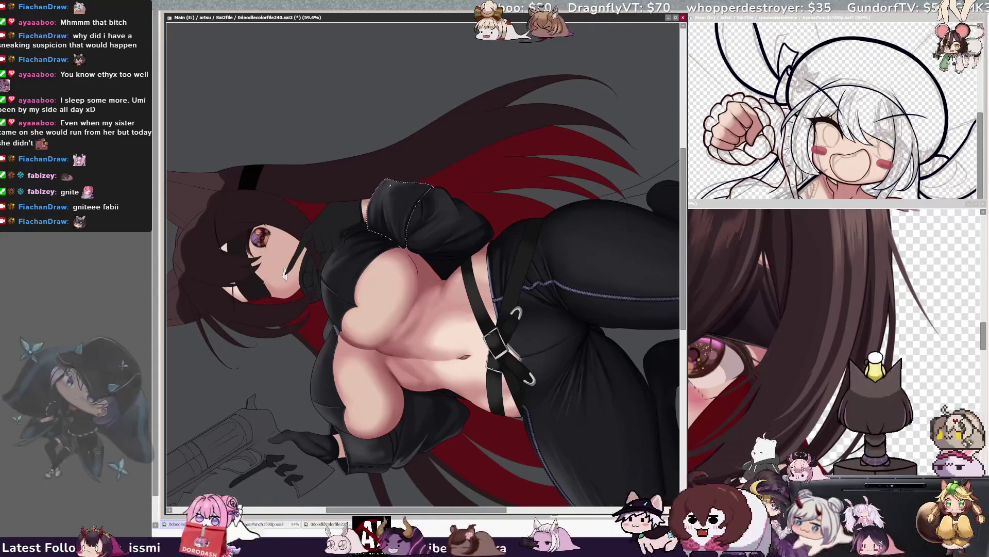
key(bracketleft)
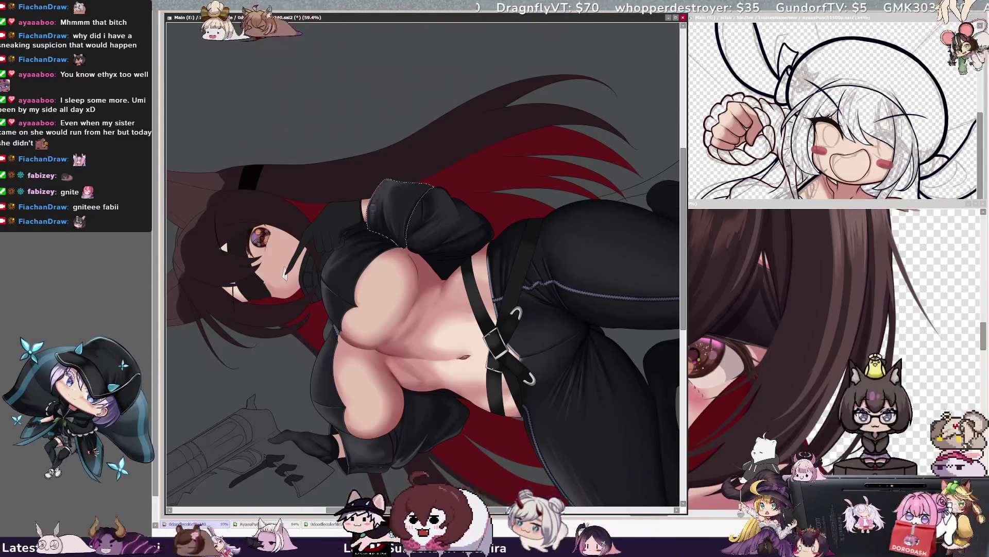
- Mask the glove and forearm of the gun arm as a selection, then rotate the view clockwise
key(ctrl+d)
scroll(389, 417, down, 1)
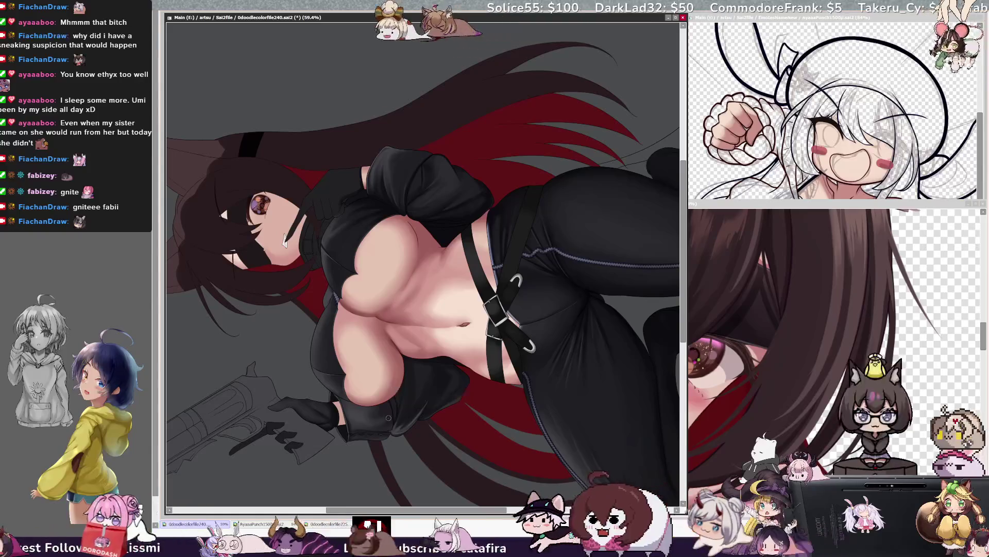
key(bracketleft)
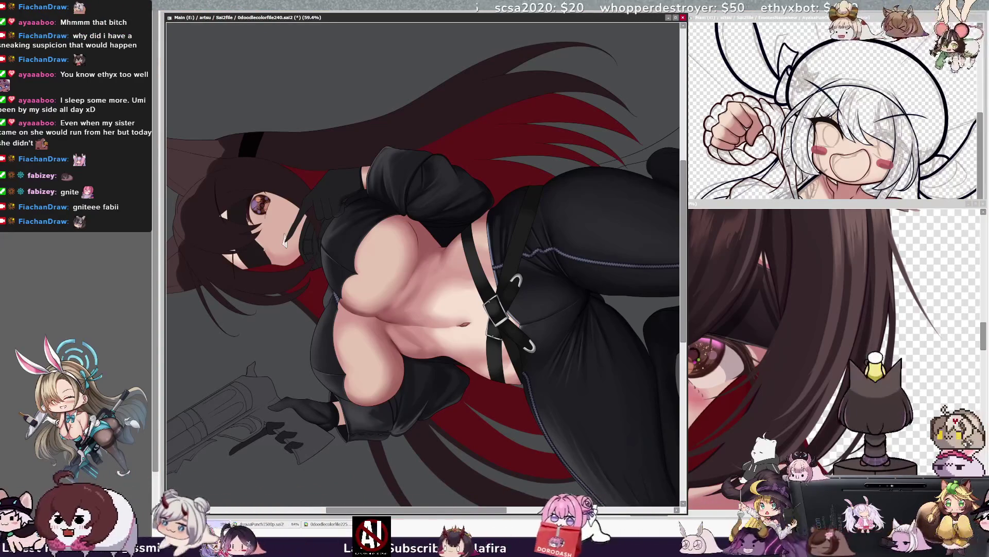
key(bracketleft)
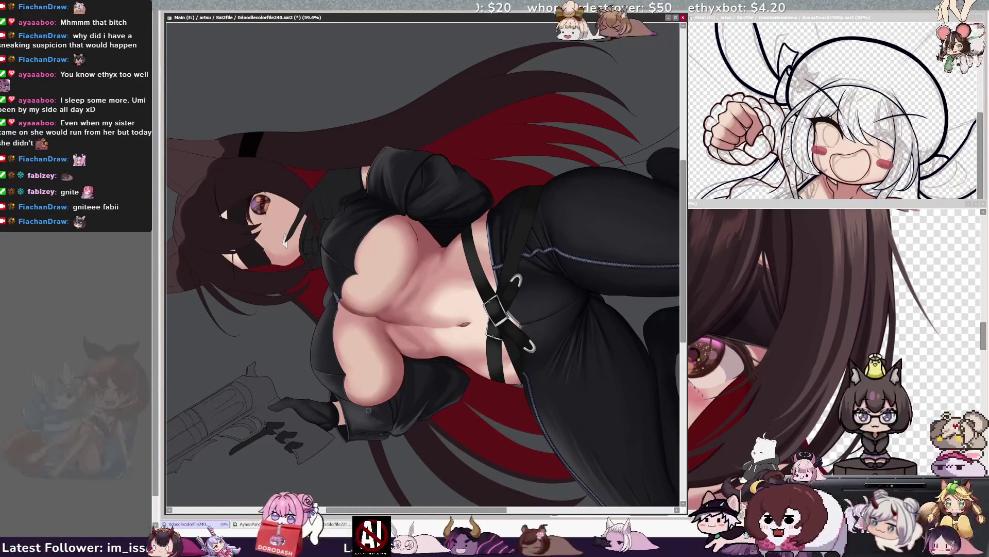
drag(345, 407, 382, 425)
key(b)
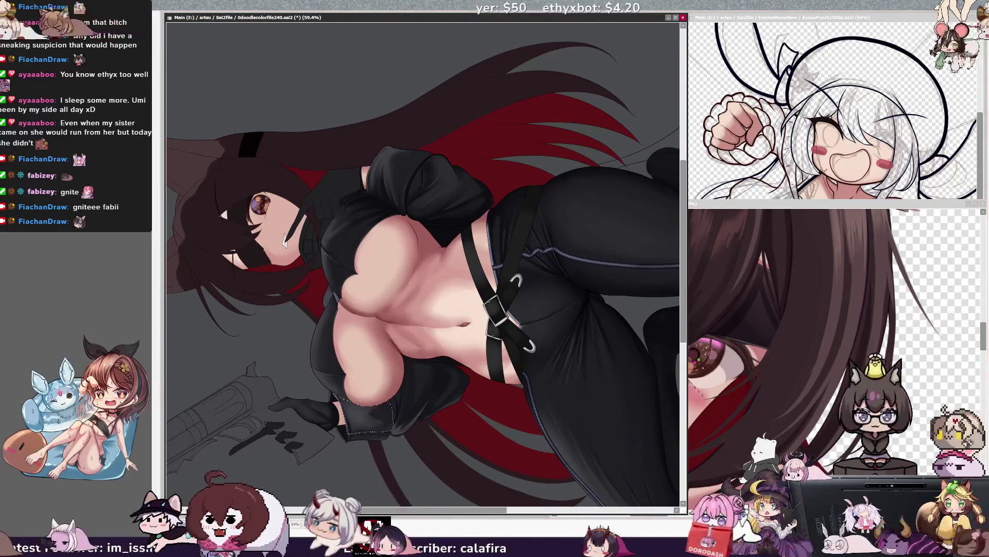
key(End)
key(End)
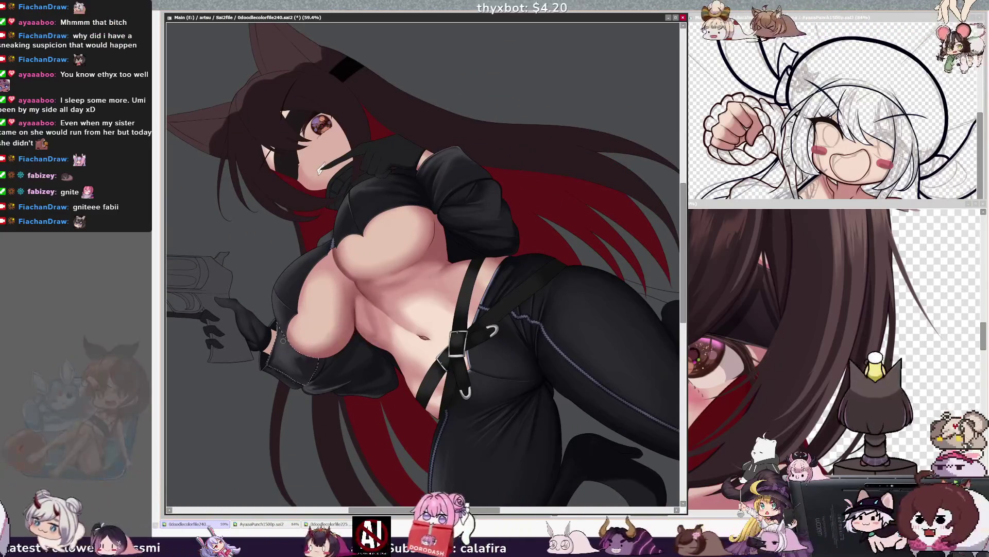
- Adjust the brush size from 20 to 40, then down to about 27
key(bracketleft)
key(bracketleft)
key(bracketleft)
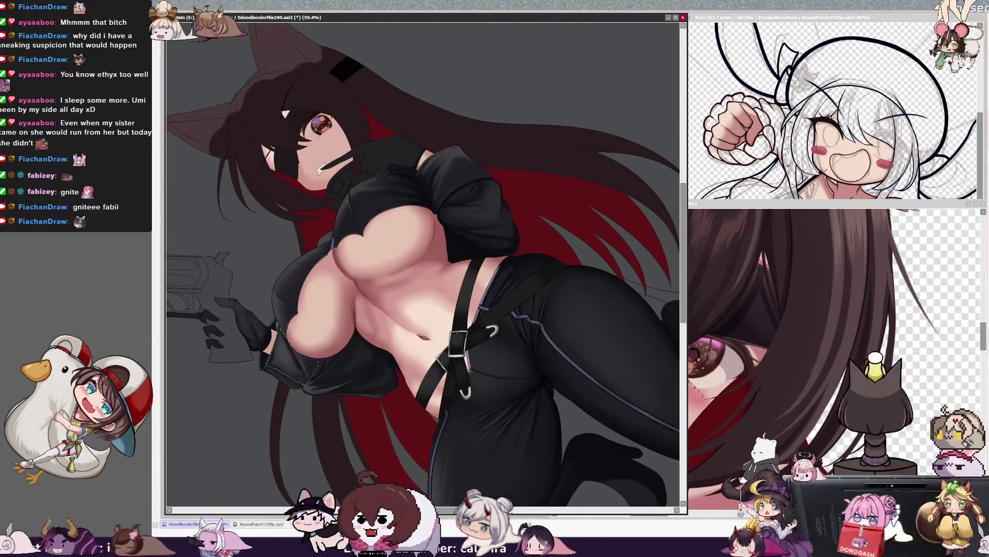
key(bracketright)
key(bracketright)
key(bracketright)
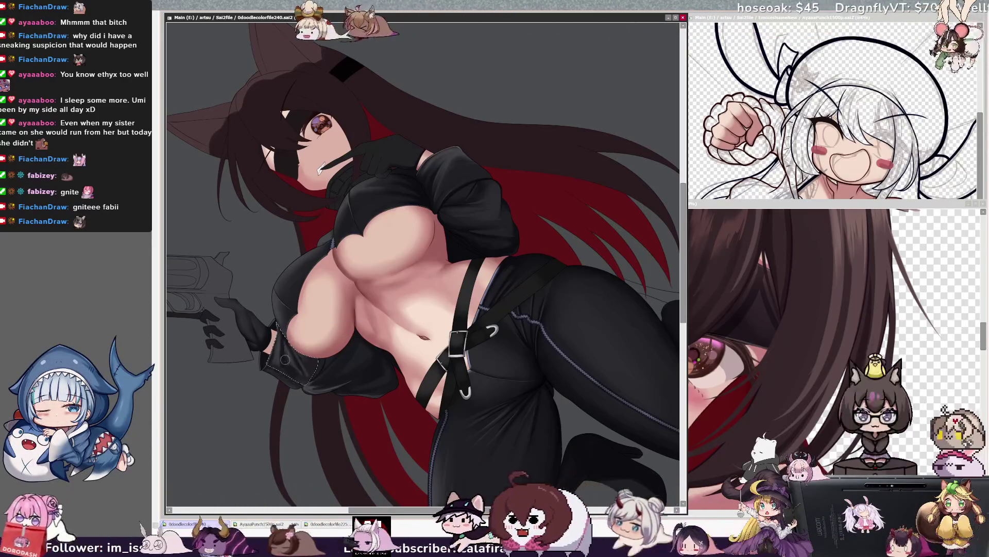
key(bracketleft)
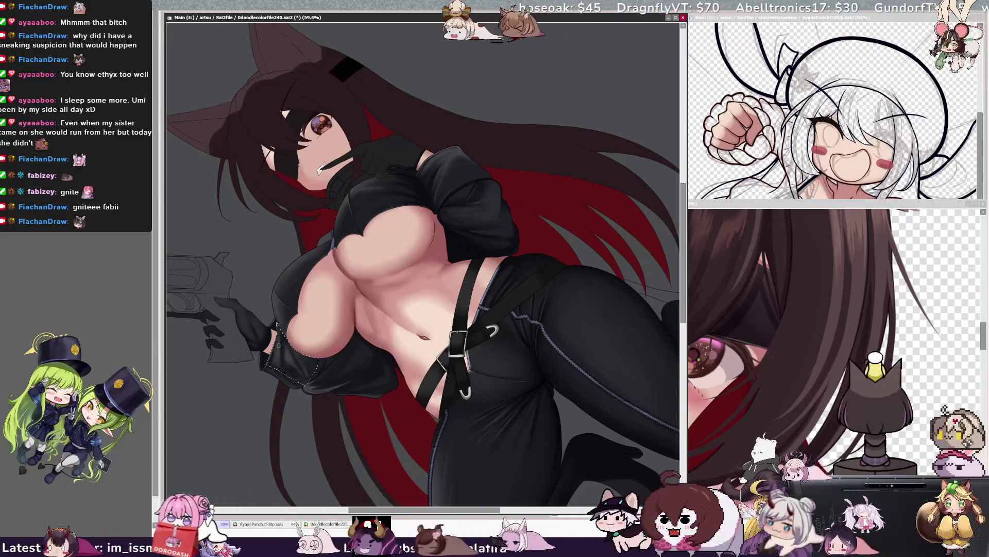
key(bracketleft)
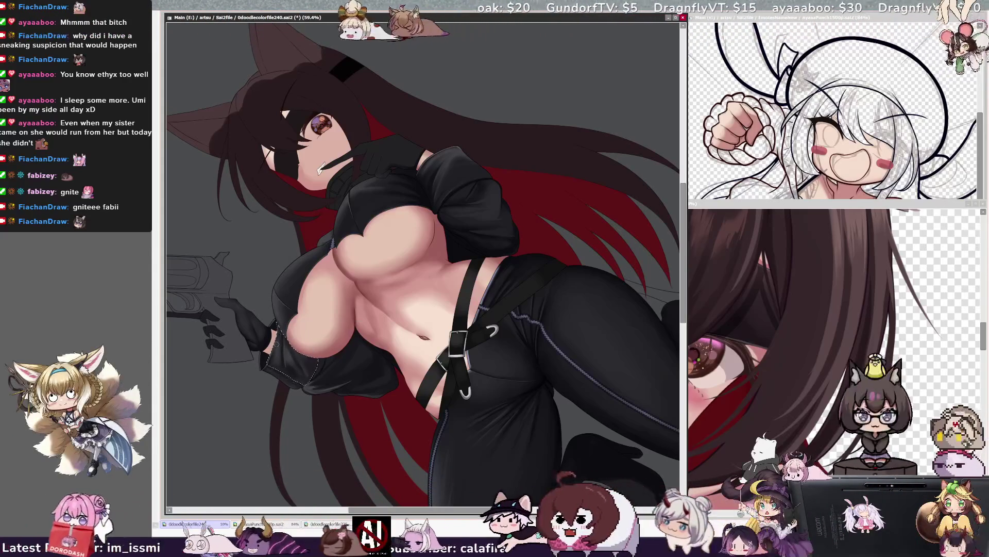
right_click(287, 309)
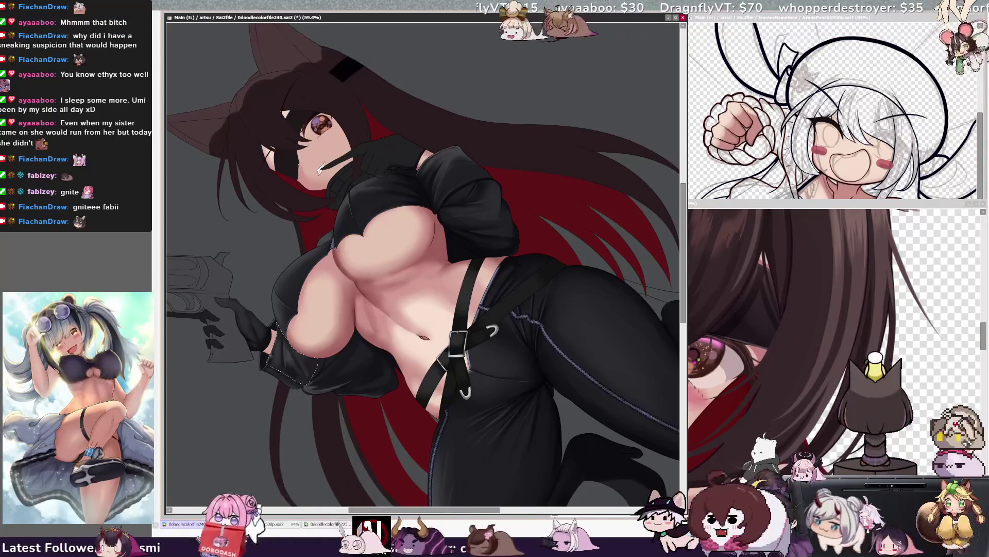
right_click(355, 340)
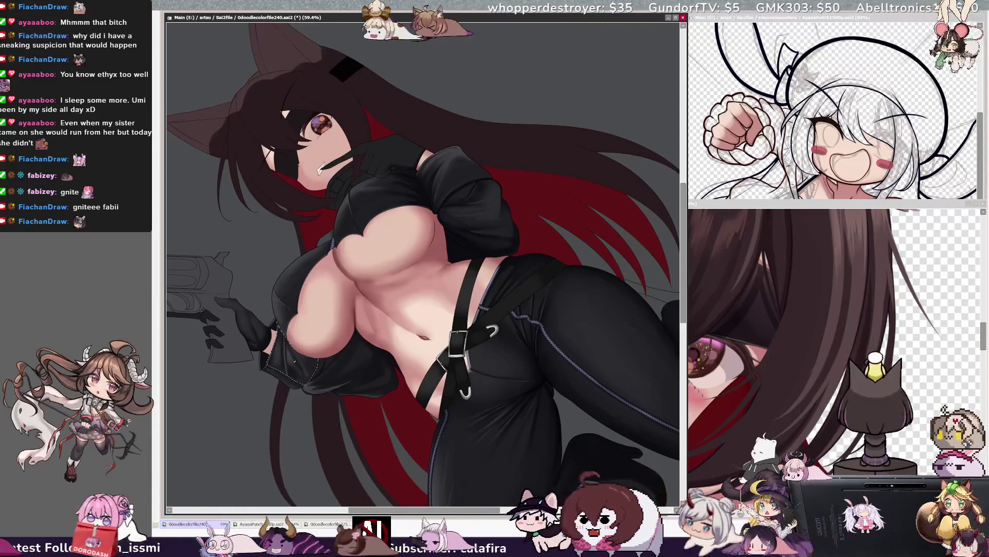
- Pick Layer17 and paint the small pink nipple detail with a size 51 brush
ctrl+shift+click(293, 356)
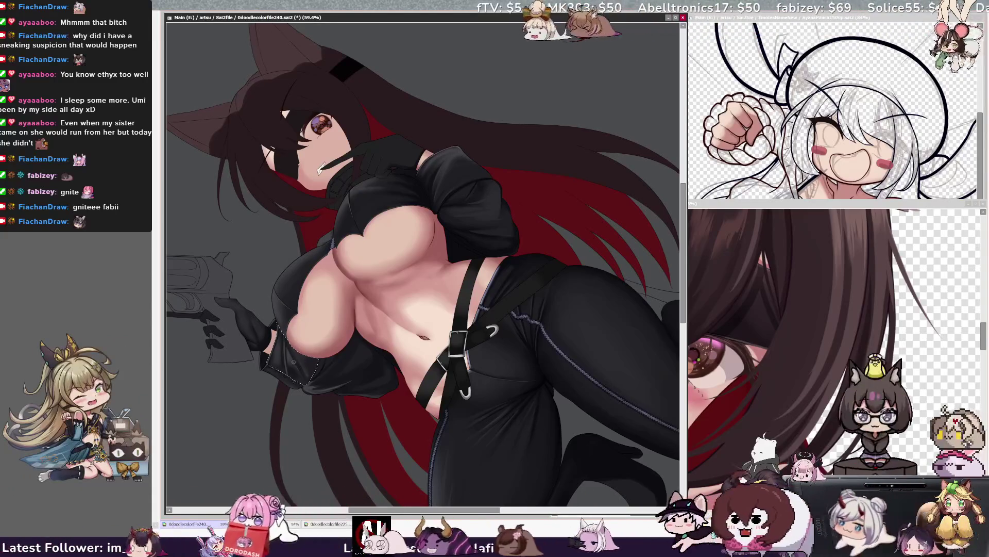
key(bracketright)
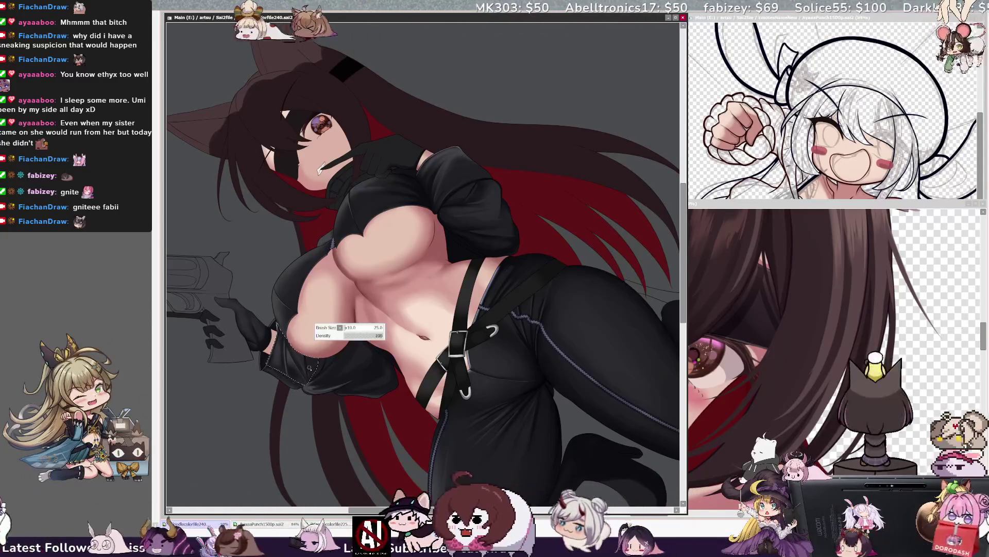
key(bracketright)
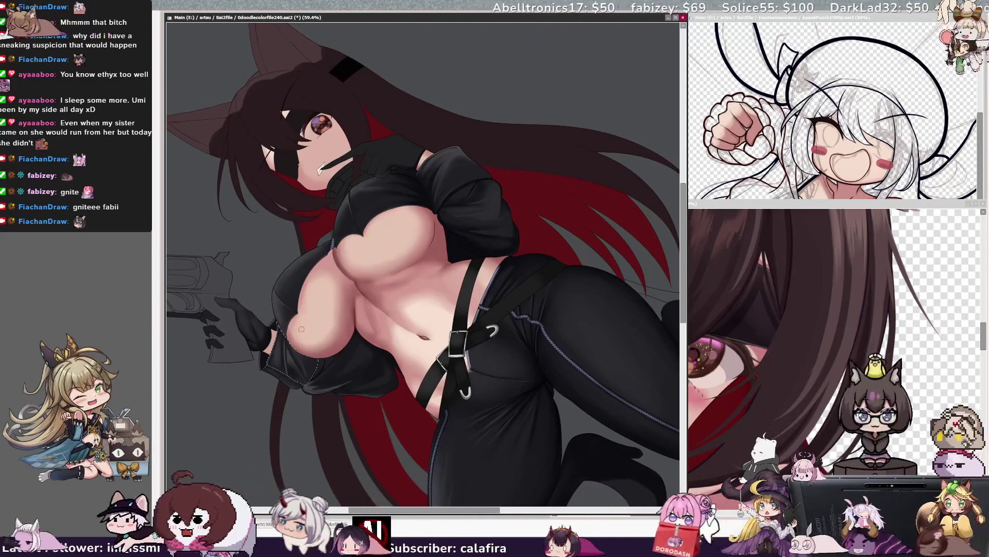
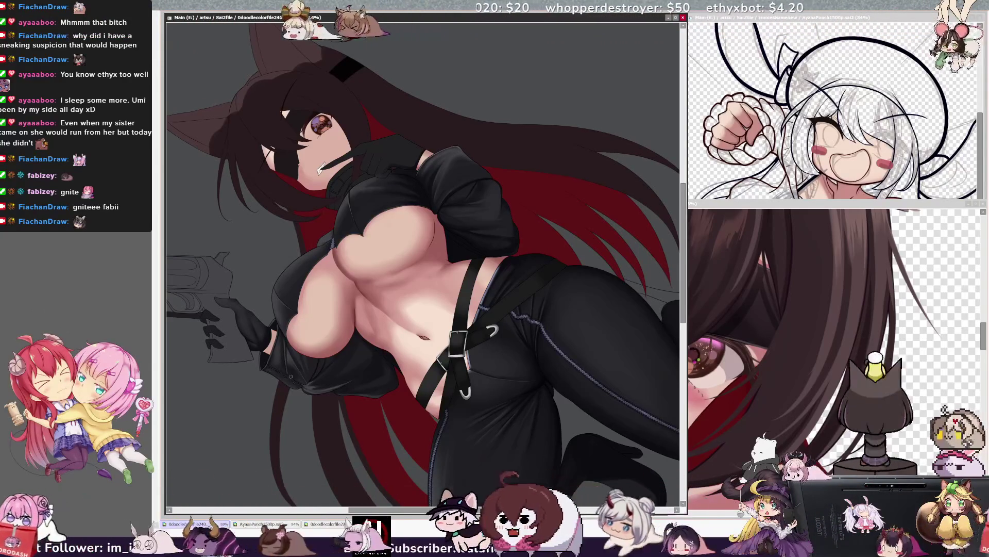
- Paint small shading touches on the torso skin, resizing the brush between 15 and 27
key(bracketleft)
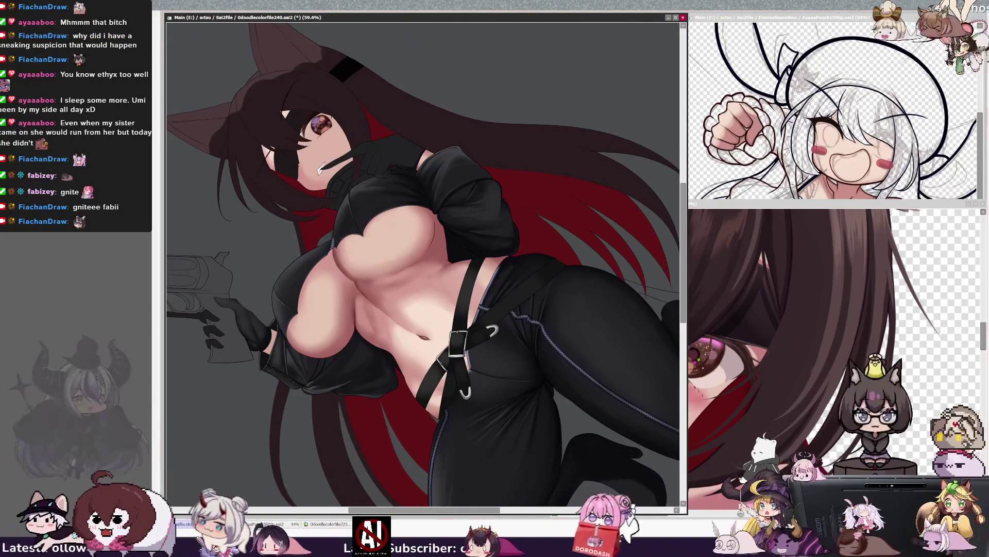
key(bracketright)
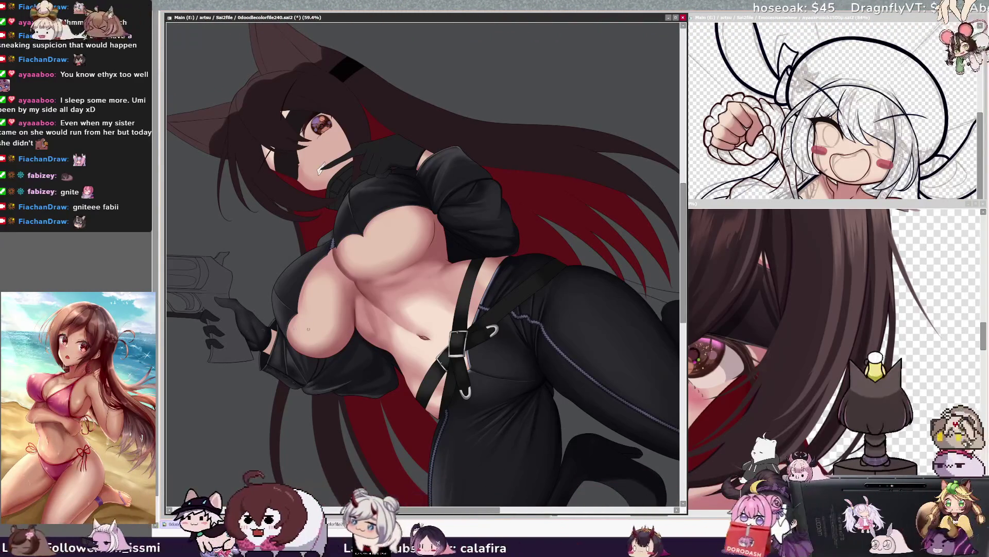
key(bracketright)
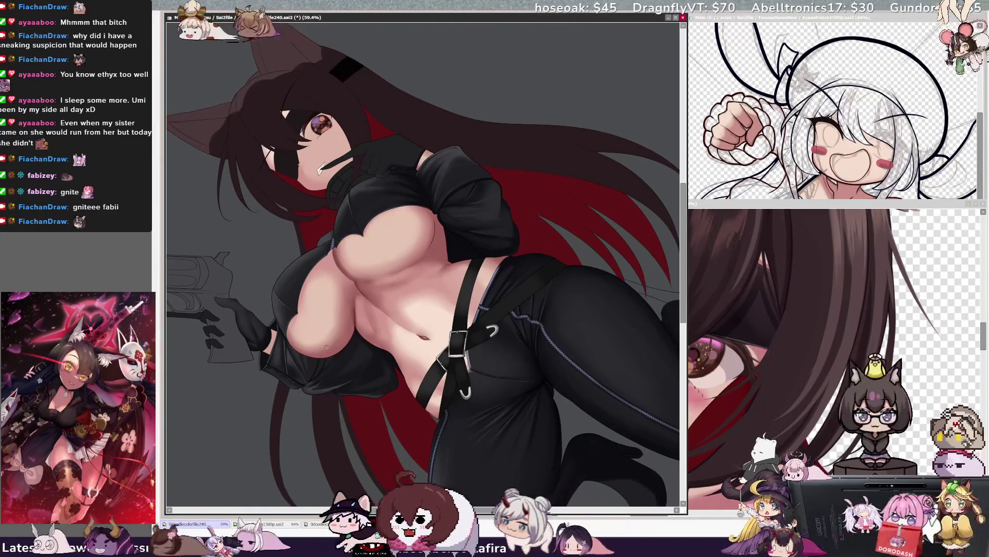
key(bracketright)
key(bracketright)
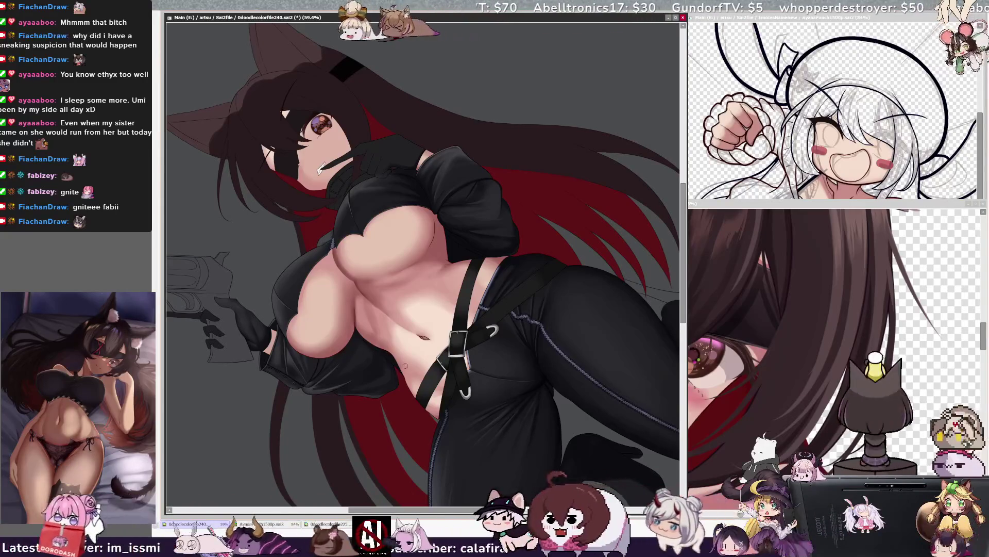
key(bracketright)
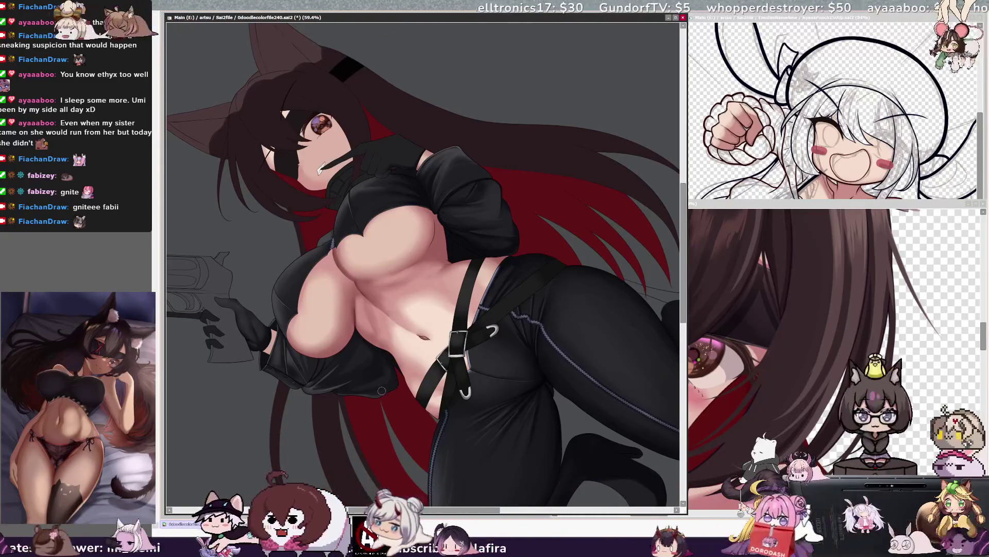
key(bracketright)
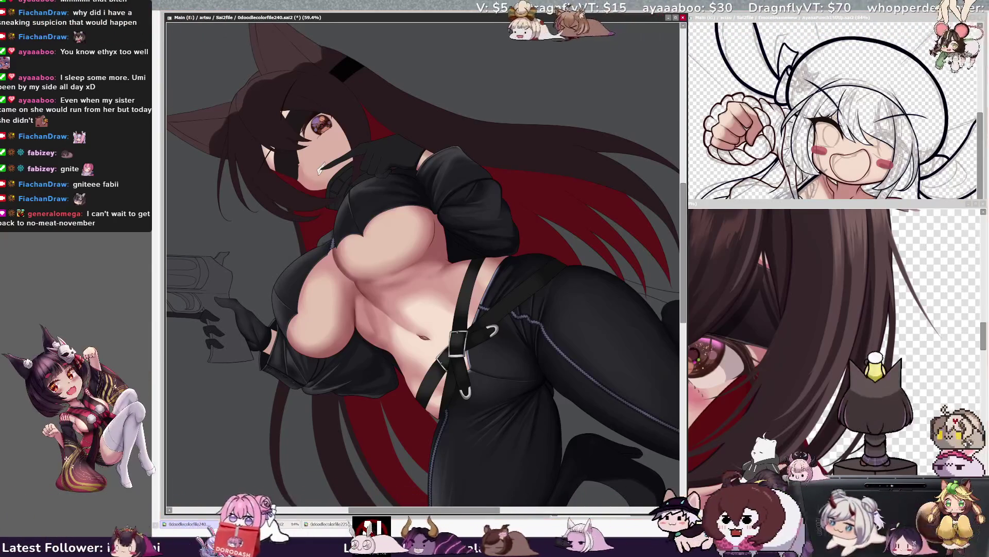
key(Delete)
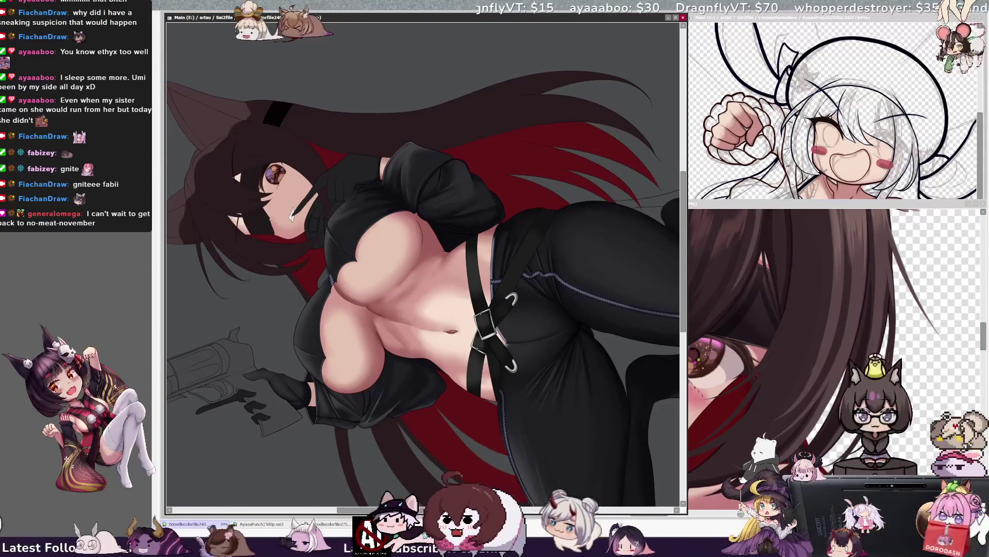
- Soften the chest and belly shading, shrinking the brush from 98 to 60, 45 and smaller
key(Home)
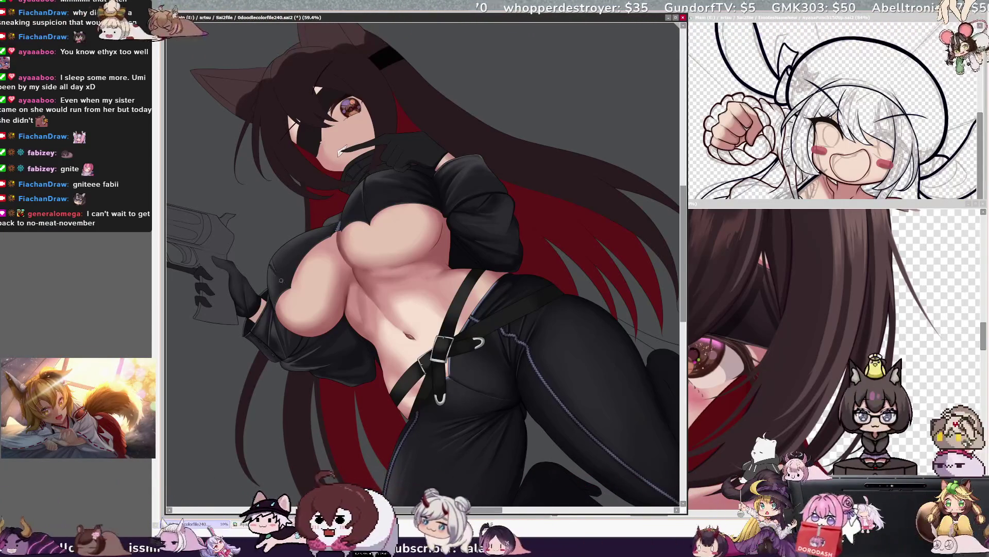
key(bracketright)
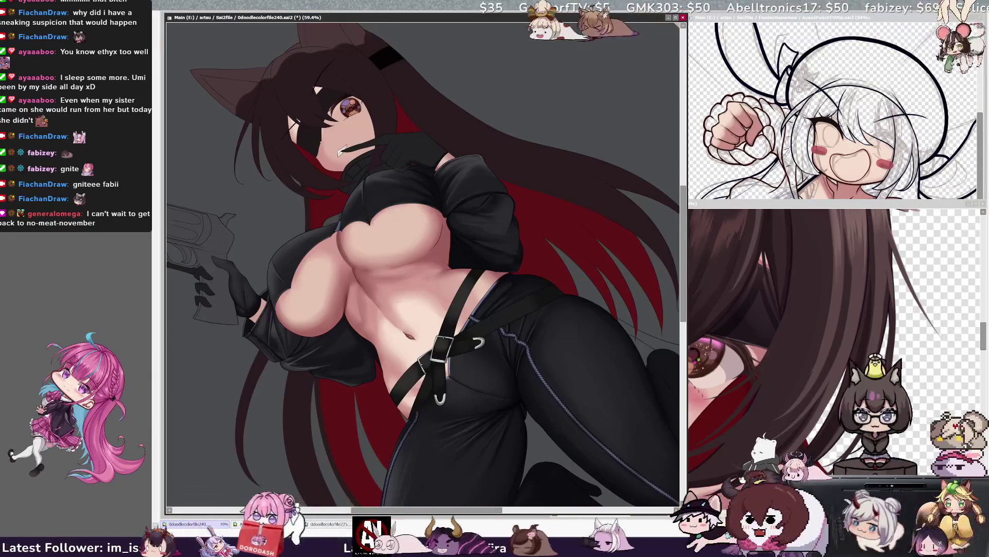
key(Home)
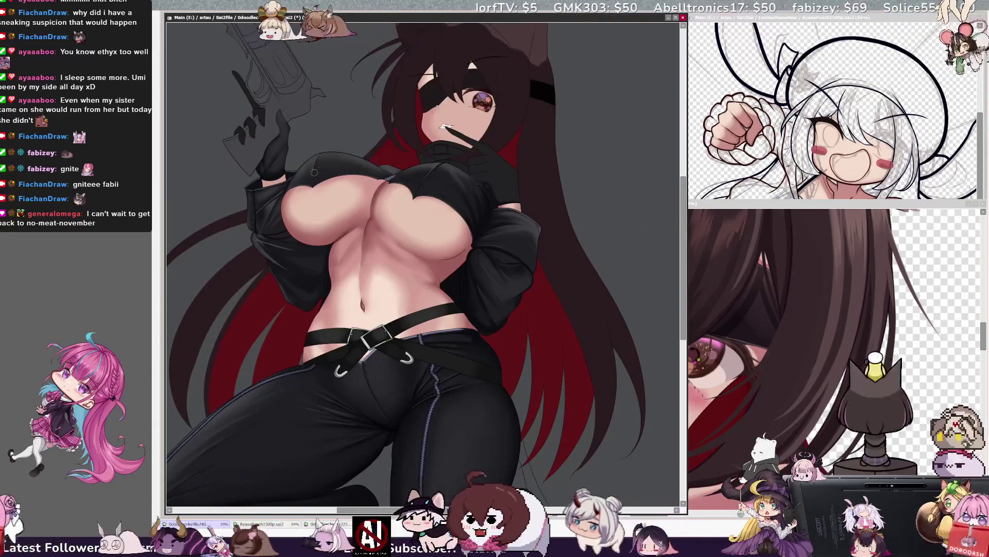
key(bracketleft)
key(bracketleft)
key(bracketleft)
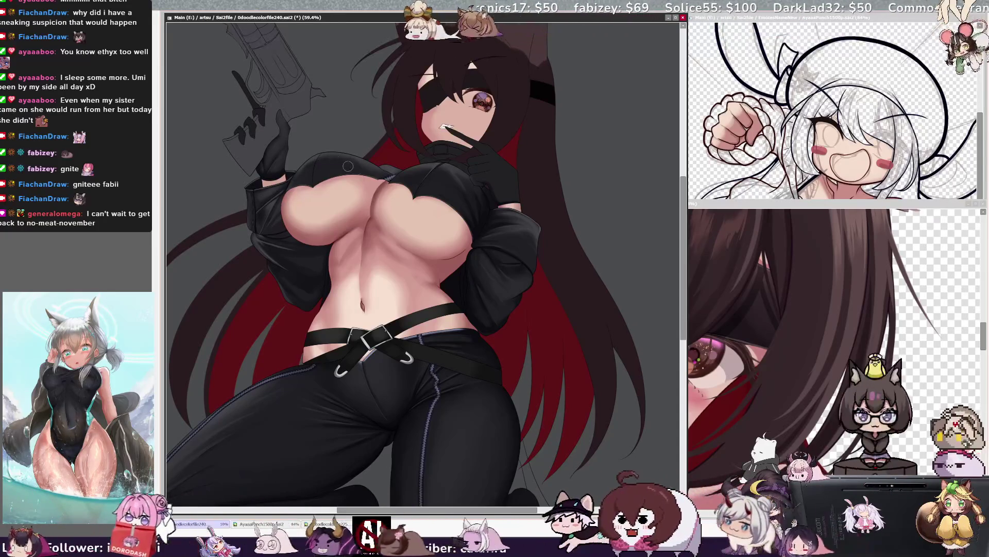
key(bracketleft)
key(bracketleft)
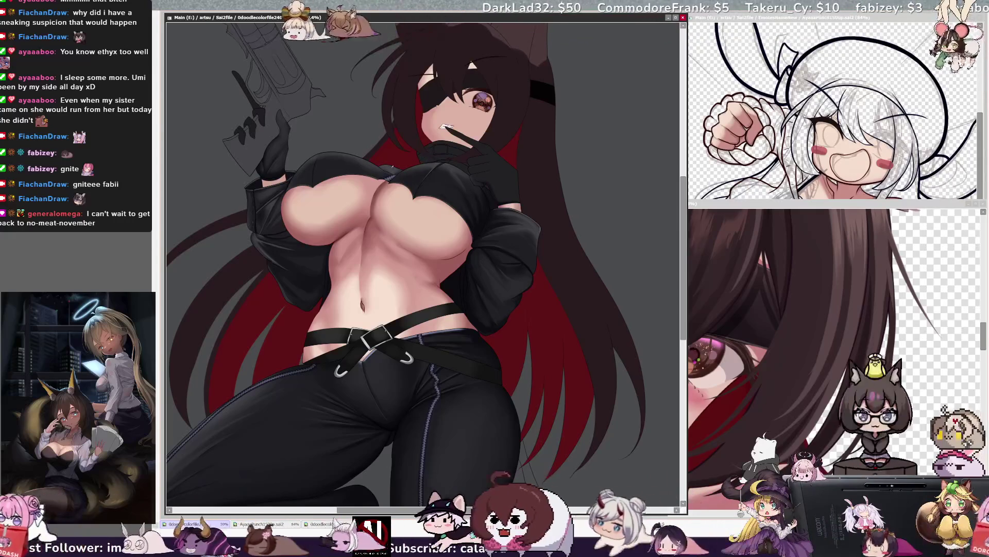
key(bracketleft)
key(bracketleft)
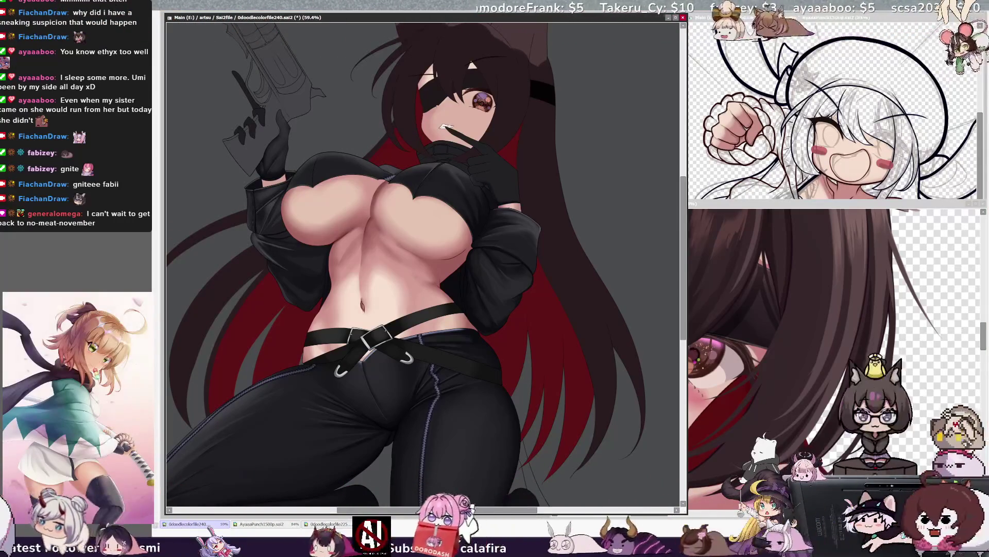
key(Delete)
key(Delete)
key(Delete)
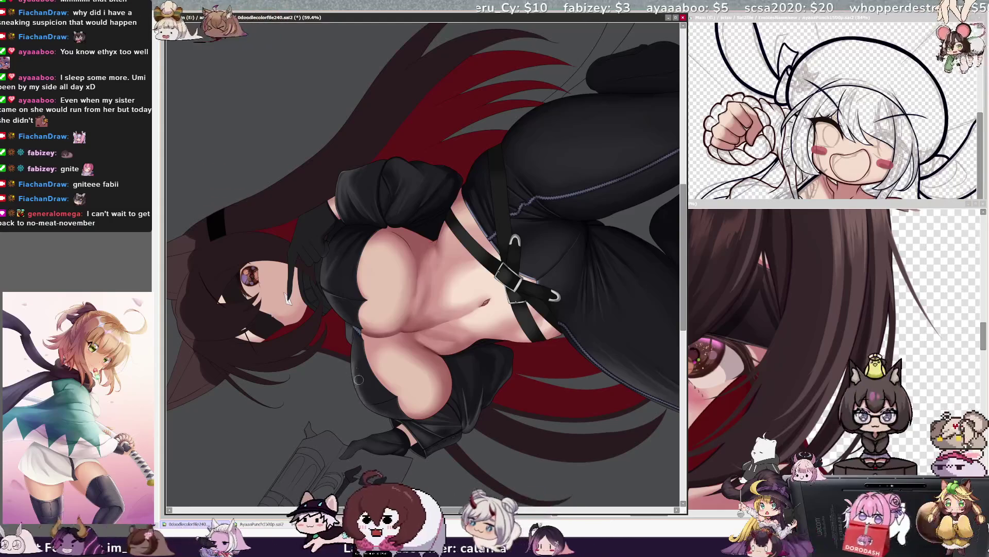
- Shade the chest and stomach skin again with the view upright and a smaller brush
click(343, 266)
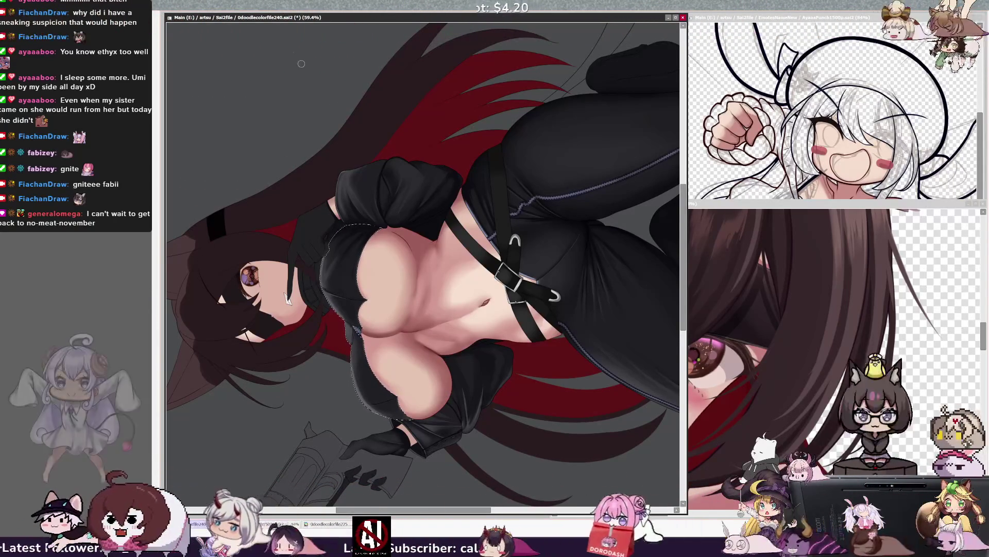
key(Home)
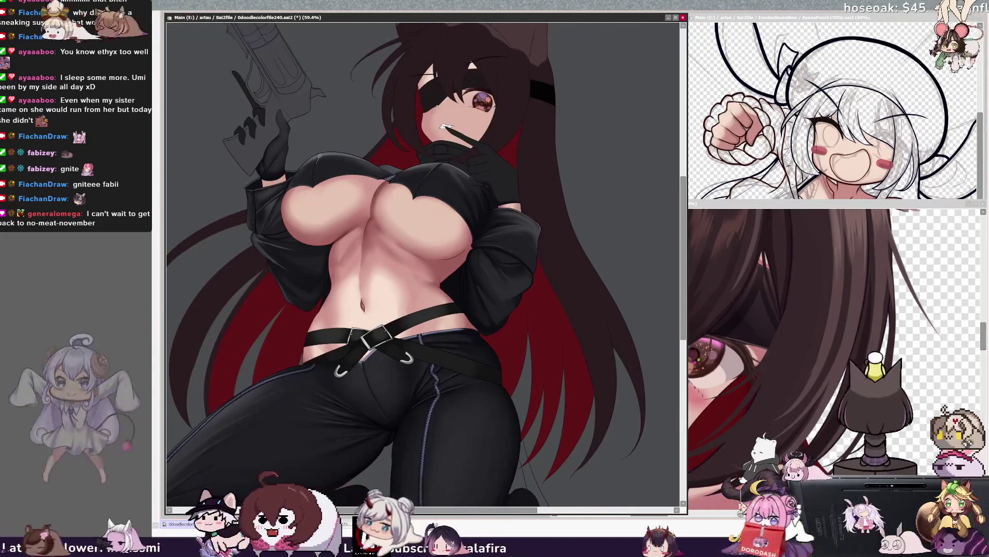
key(bracketleft)
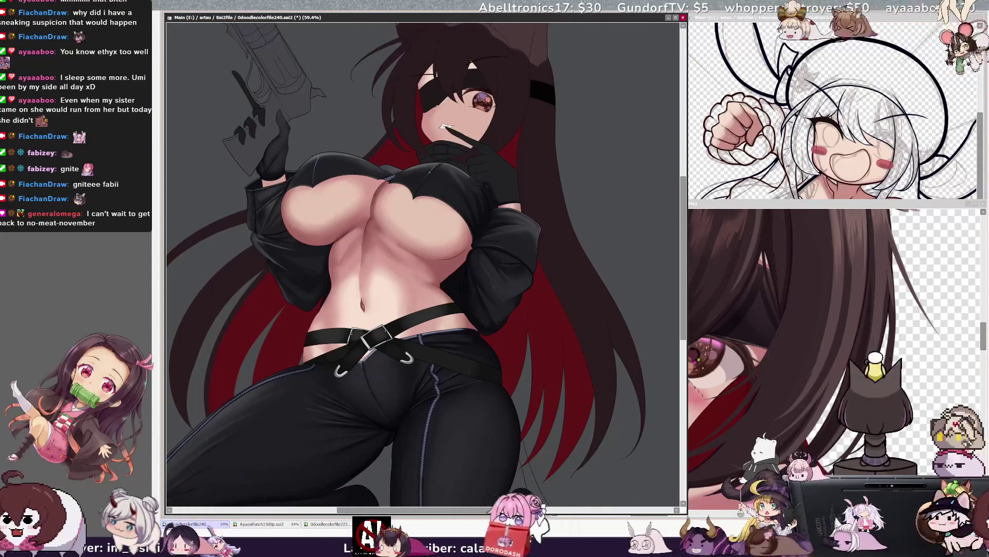
key(Delete)
key(Delete)
key(Delete)
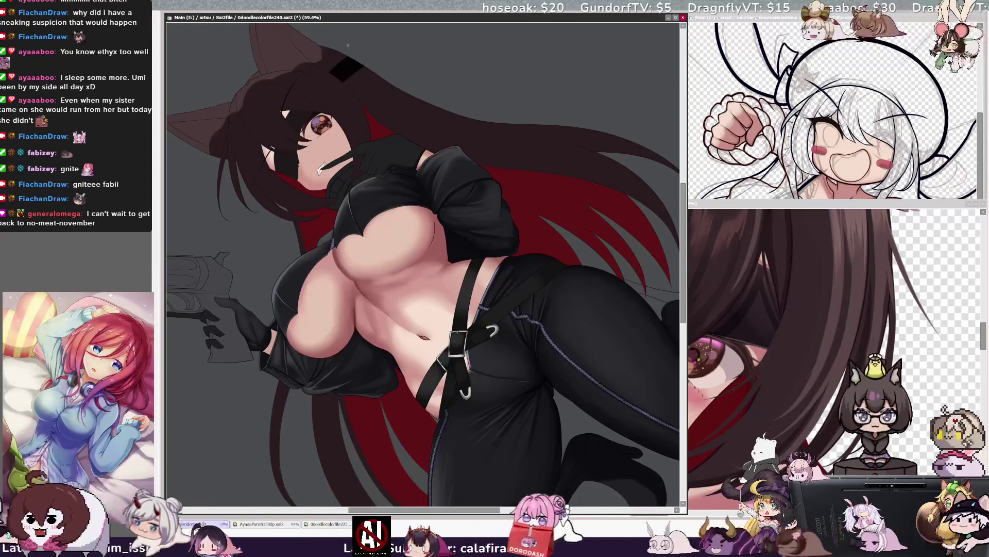
key(ctrl+minus)
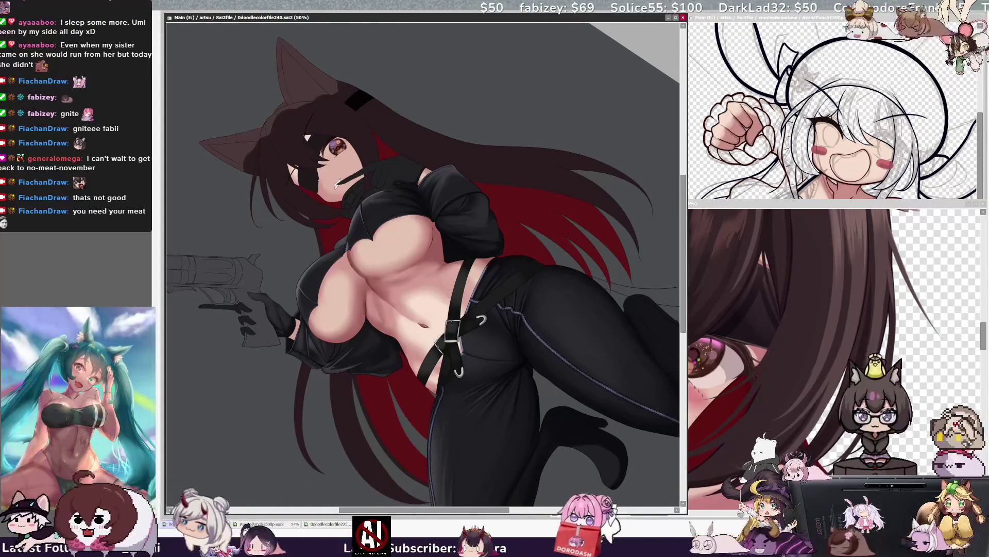
drag(683, 321, 683, 332)
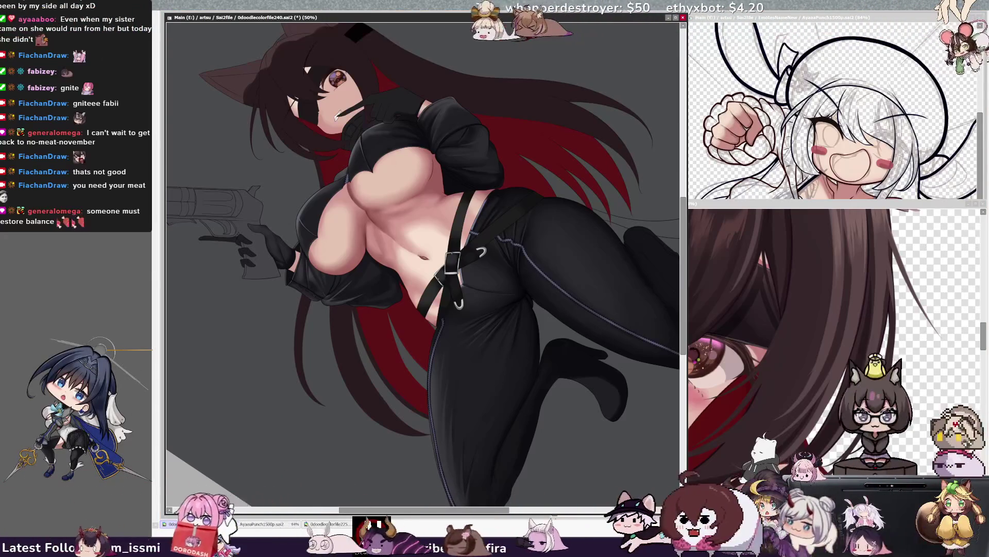
- Pick the chest's layer and add torso shading with a size-12 brush
key(bracketright)
key(bracketright)
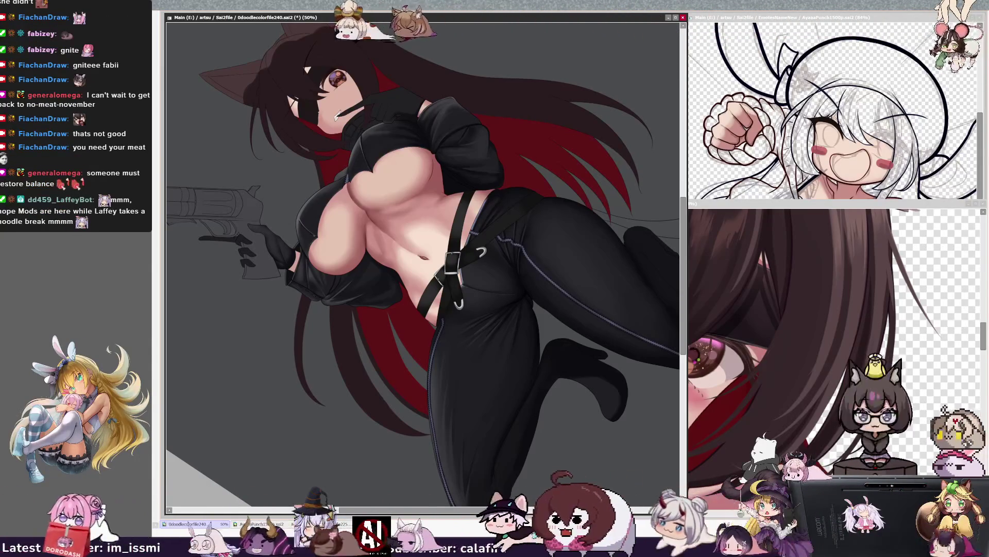
ctrl+shift+click(303, 225)
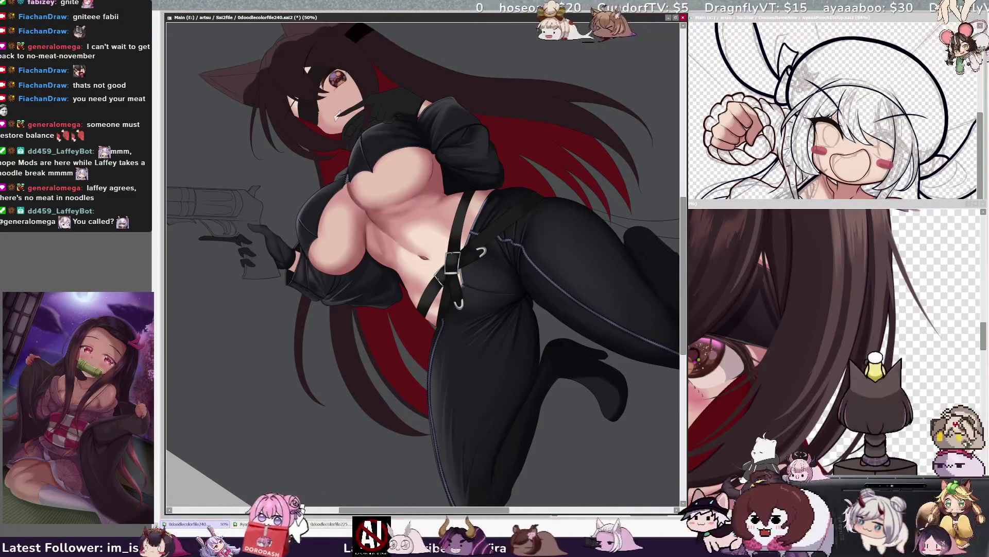
key(Home)
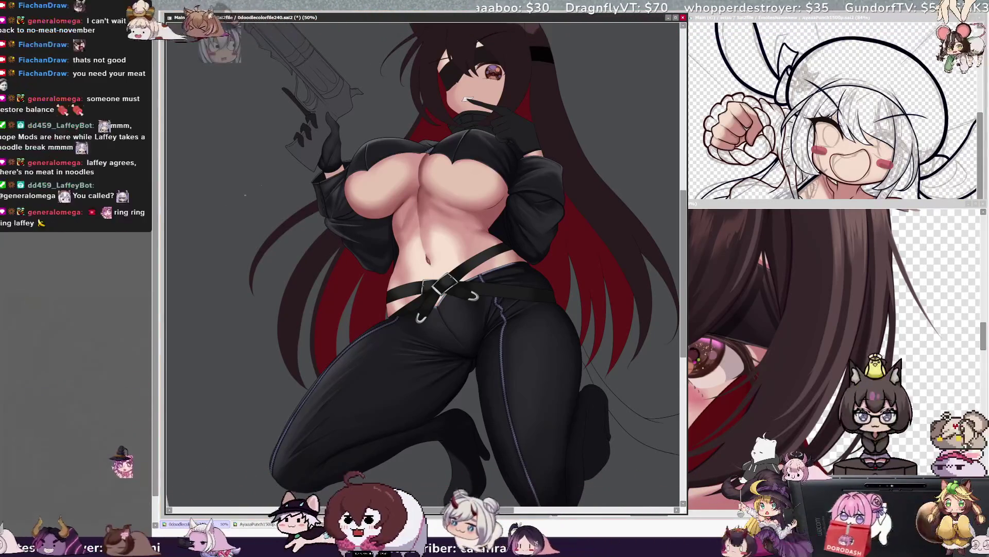
- Switch between Layer17 and Layer18 to add chest shading with a size-25 brush
key(ctrl+alt)
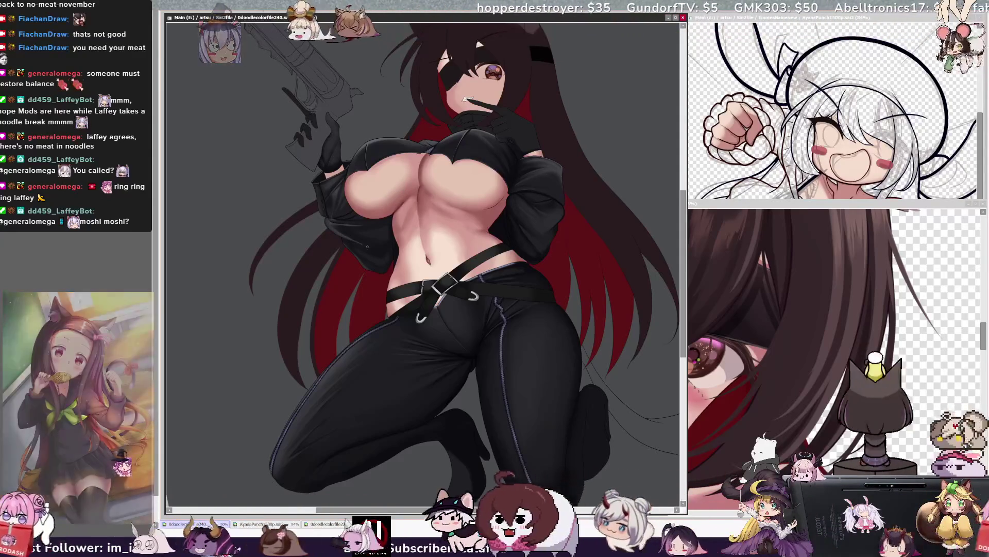
ctrl+shift+click(359, 249)
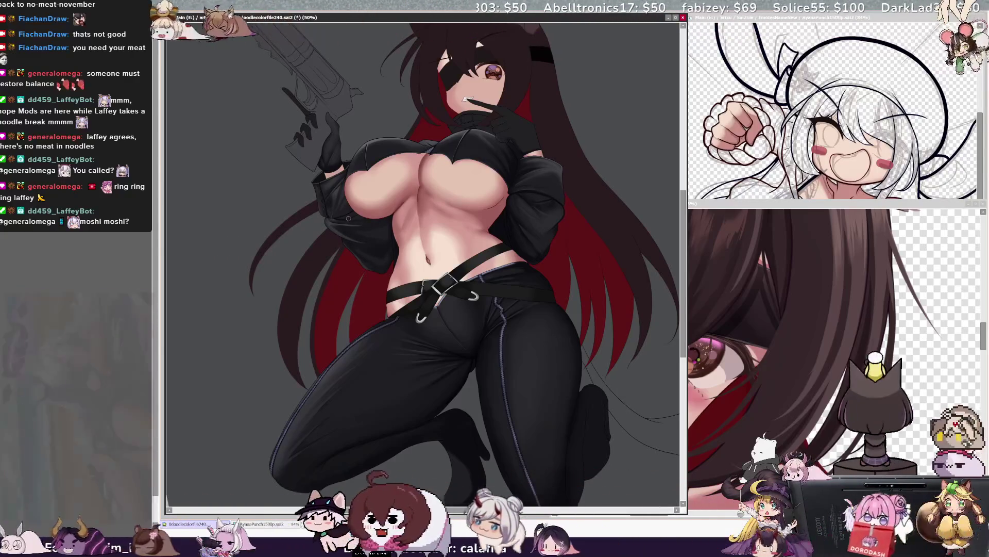
ctrl+shift+click(377, 163)
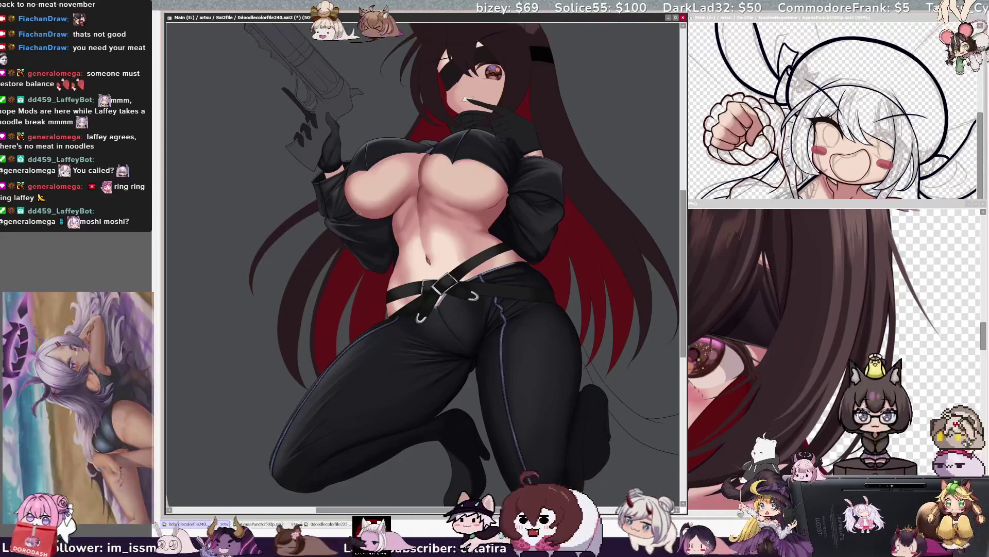
ctrl+shift+click(355, 223)
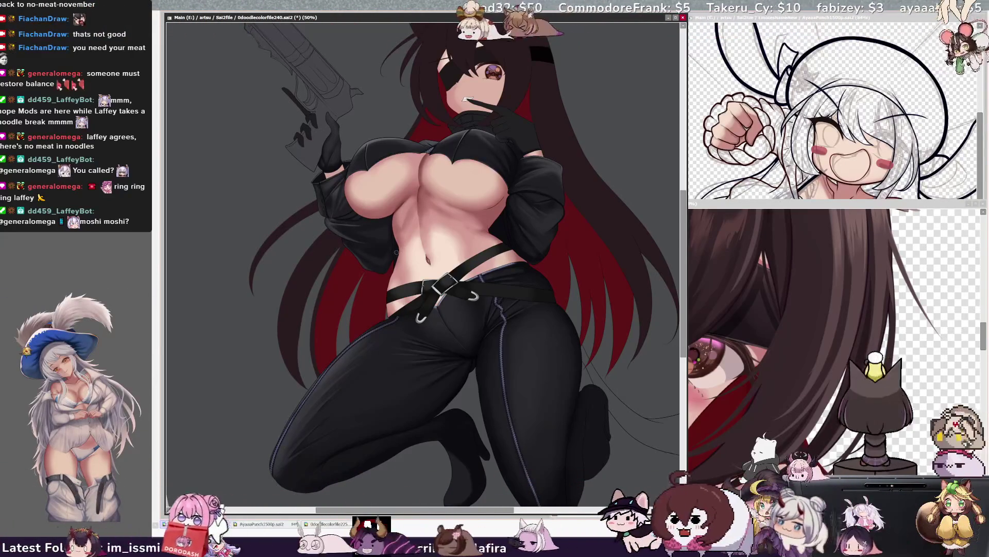
ctrl+shift+click(397, 234)
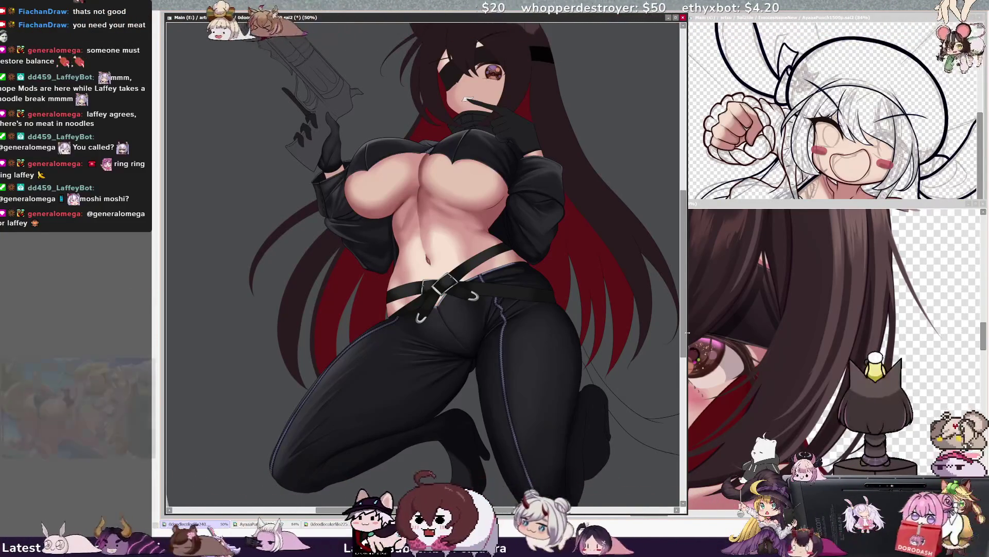
mouse_move(684, 347)
mouse_down()
mouse_move(686, 336)
mouse_move(677, 354)
mouse_up()
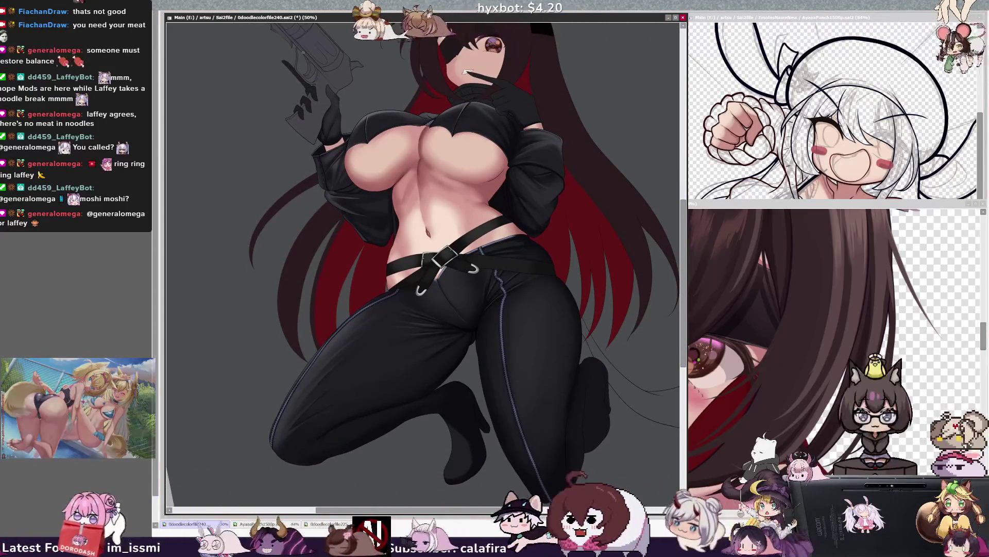
key(Delete)
key(Delete)
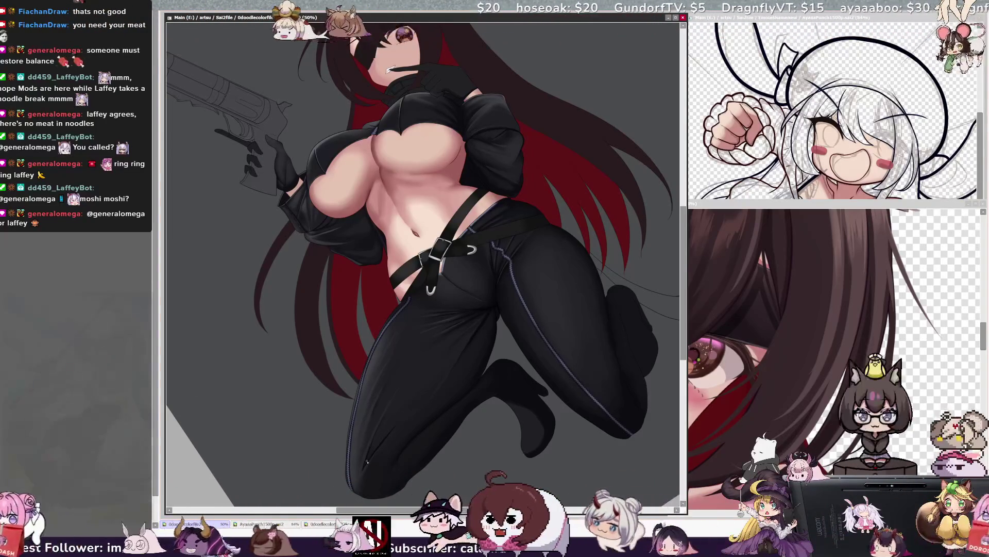
- Turn the view upright and save the illustration with Ctrl+S
key(bracketleft)
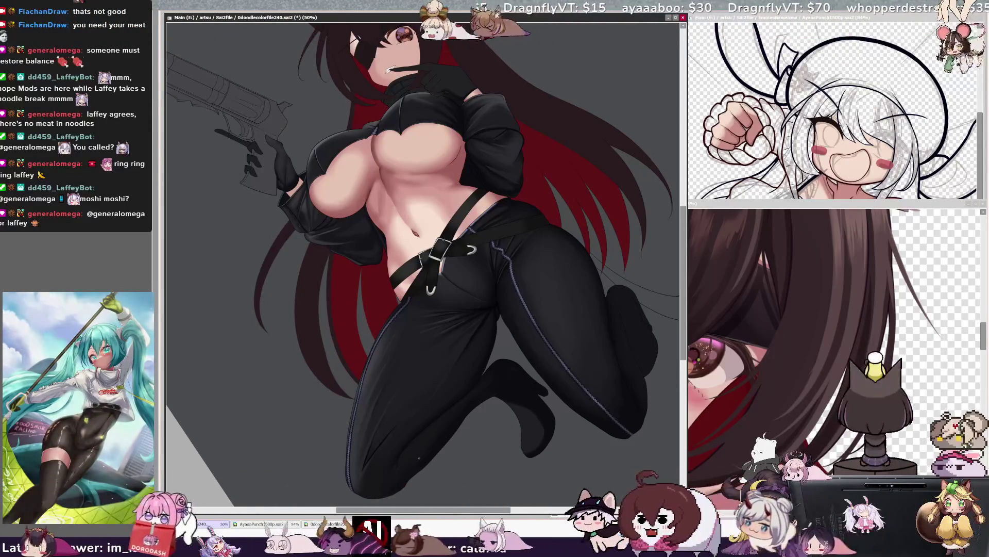
key(Home)
key(ctrl+s)
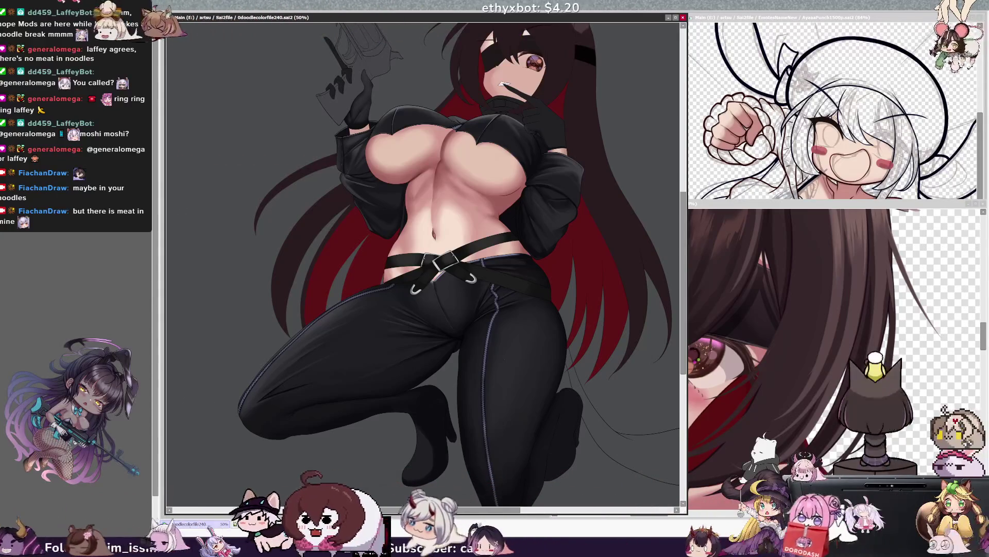
- Review the whole illustration, then zoom to 75% centred on the face and chest
key(minus)
key(minus)
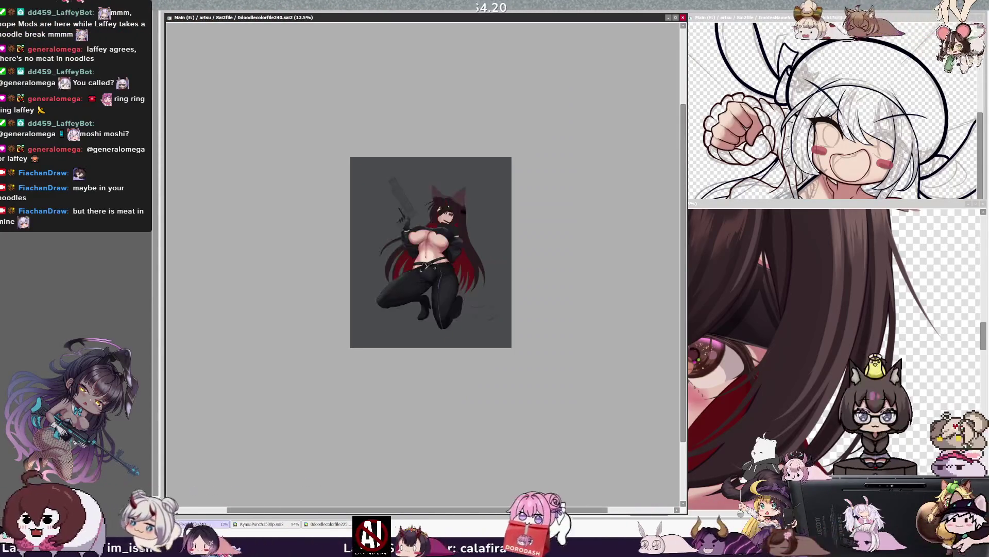
key(plus)
key(plus)
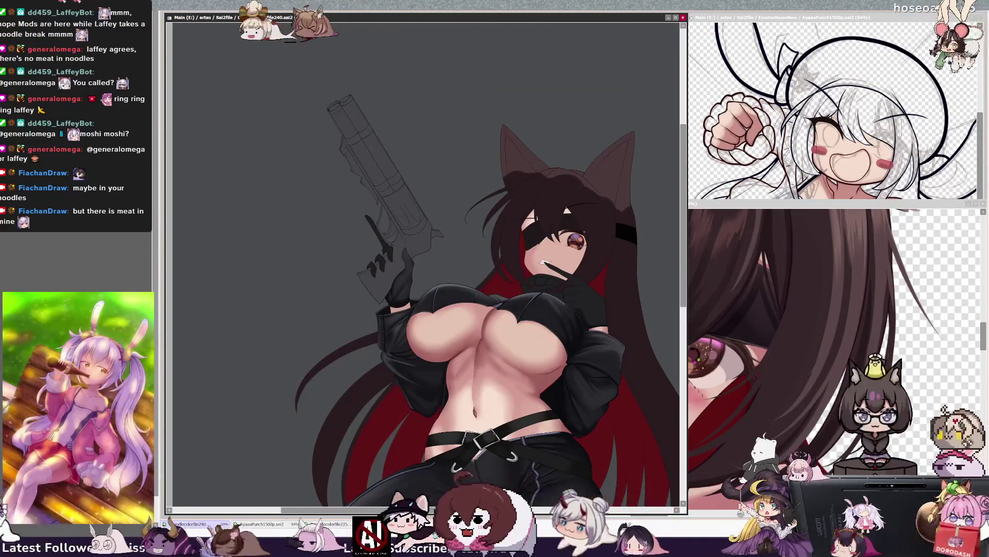
scroll(686, 234, right, 1)
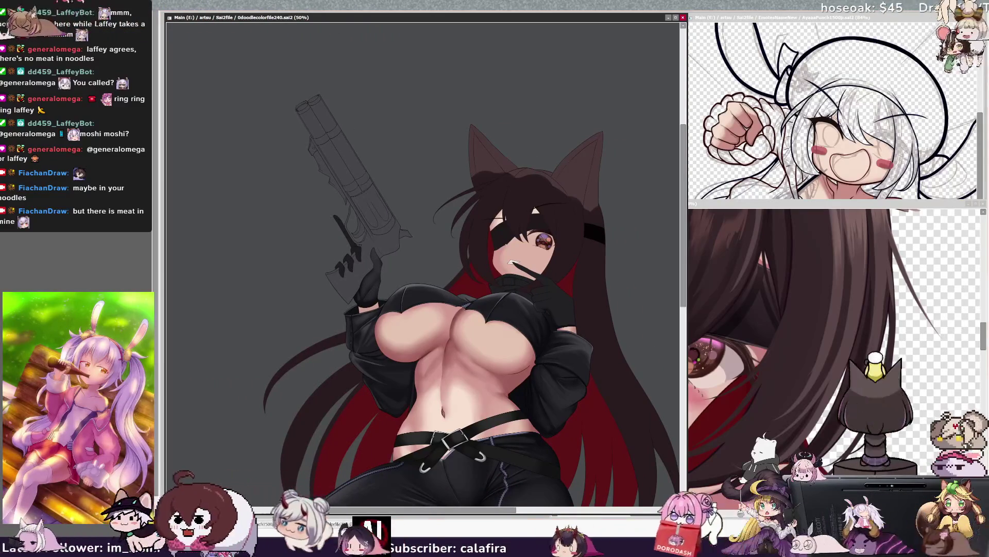
key(plus)
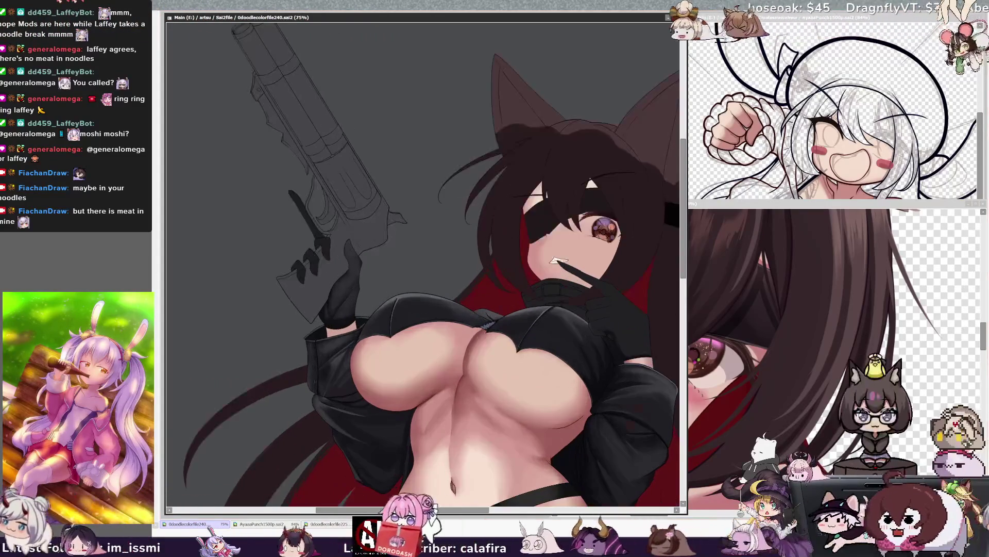
drag(629, 343, 515, 381)
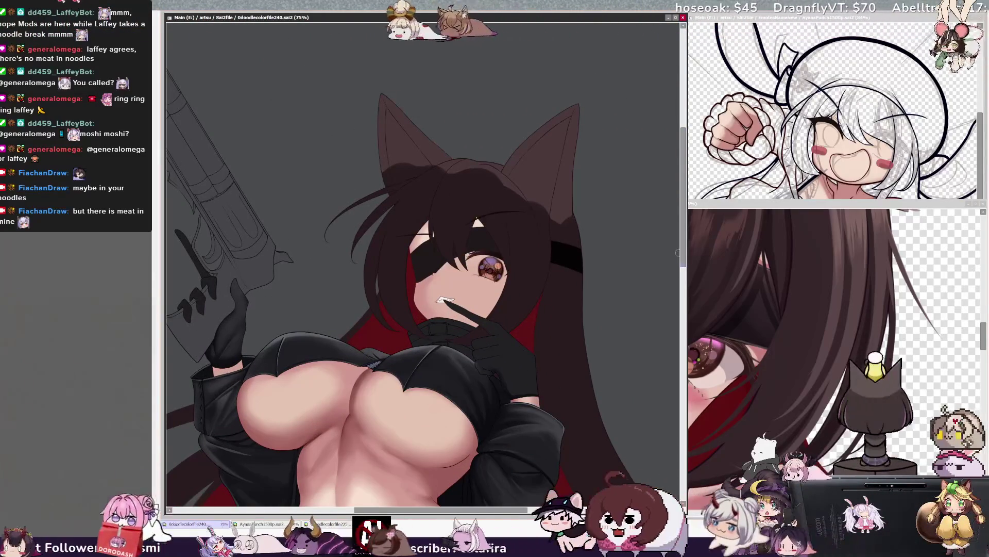
scroll(677, 253, down, 1)
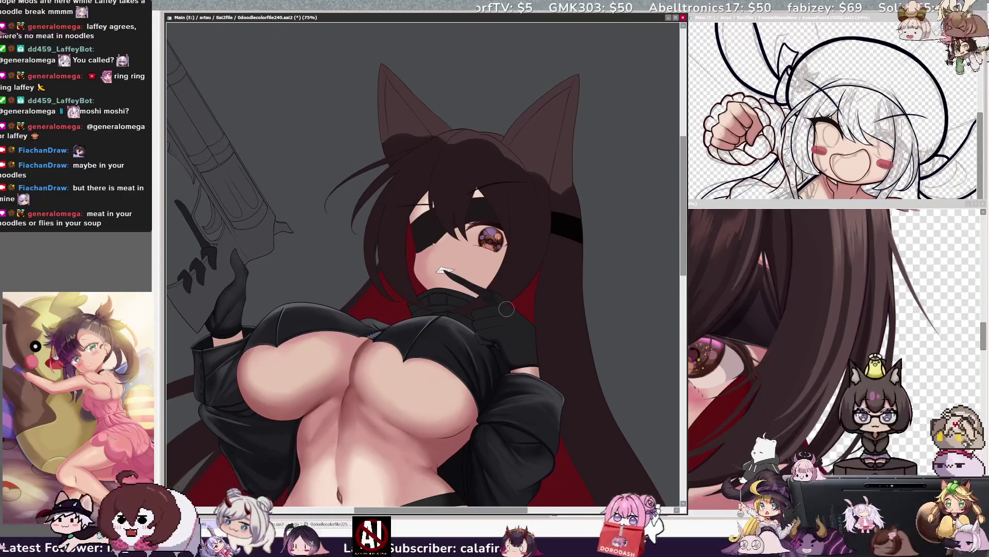
- Shade the black glove at her mouth with the brush at 47, then 10 and smaller
key(bracketleft)
key(bracketleft)
key(bracketleft)
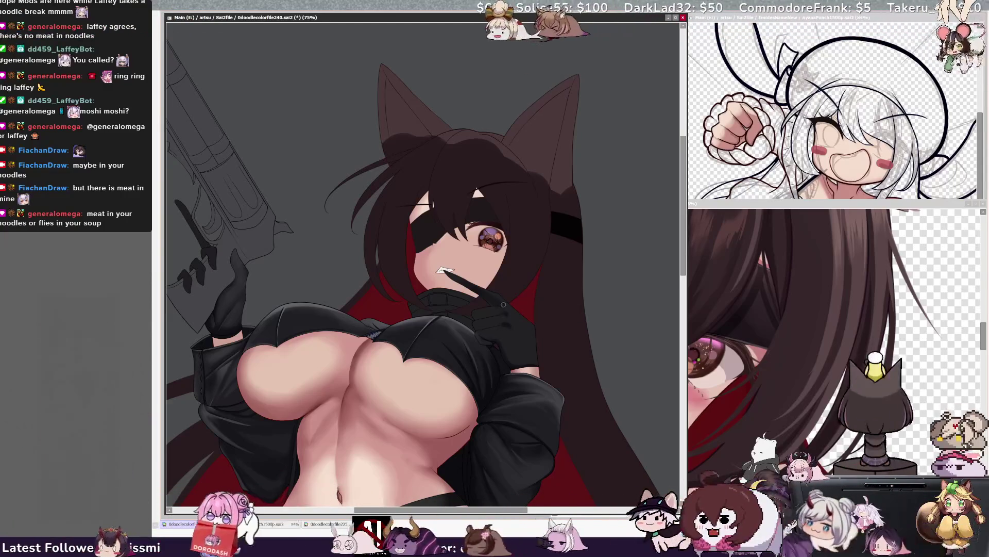
key(bracketleft)
key(bracketleft)
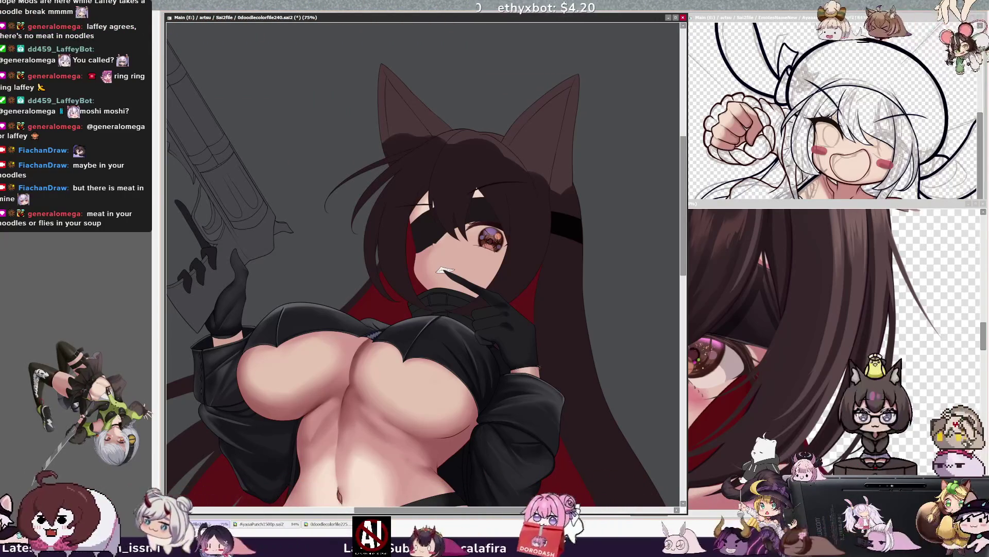
key(bracketleft)
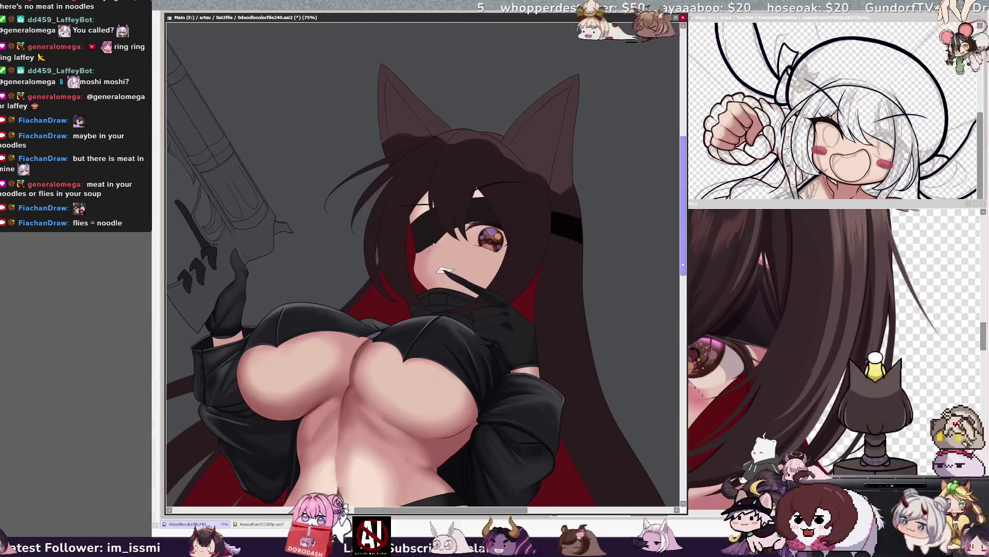
scroll(677, 276, down, 3)
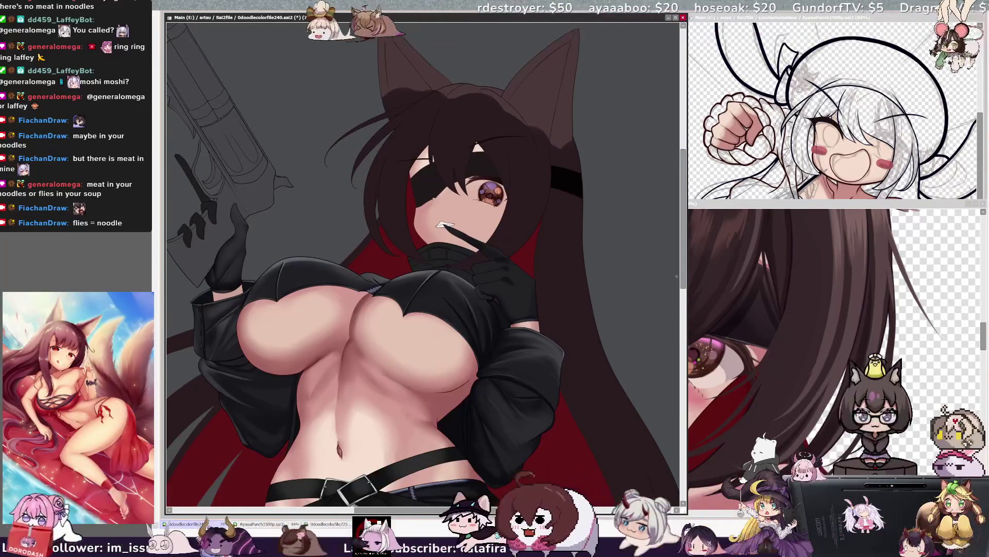
- Scroll down to the belt and turn the view about 40° counter-clockwise
scroll(423, 266, up, 3)
scroll(423, 266, down, 3)
scroll(422, 265, right, 1)
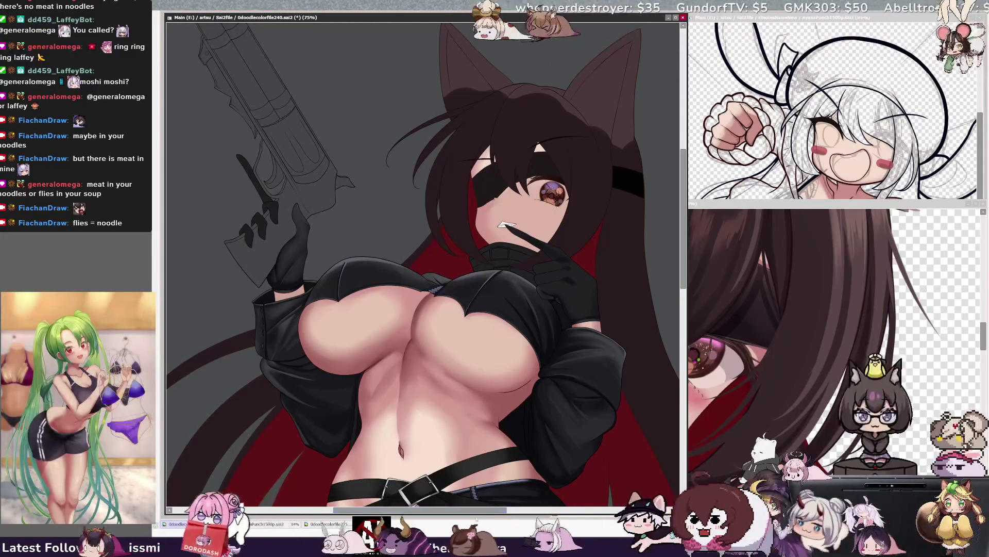
scroll(423, 247, right, 3)
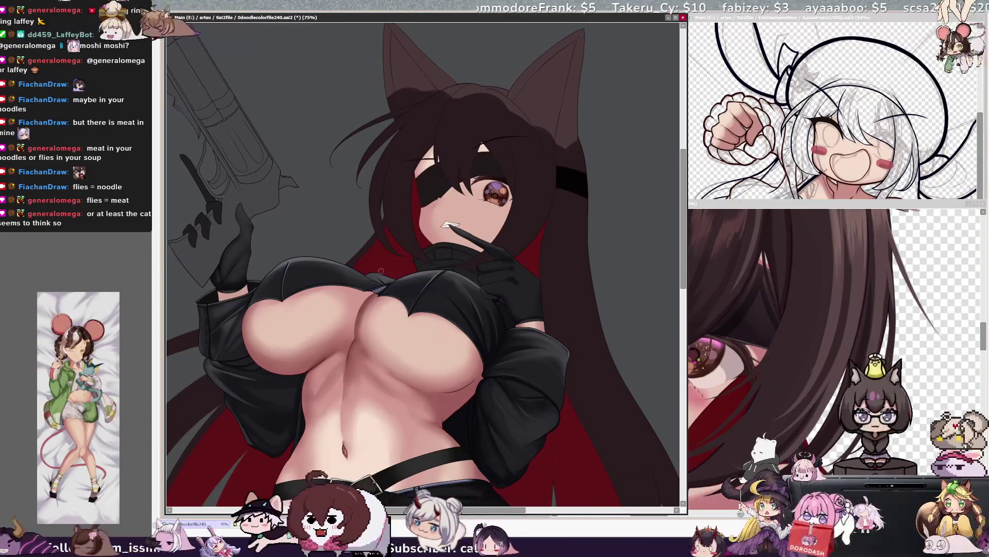
key(Delete)
key(Delete)
key(Delete)
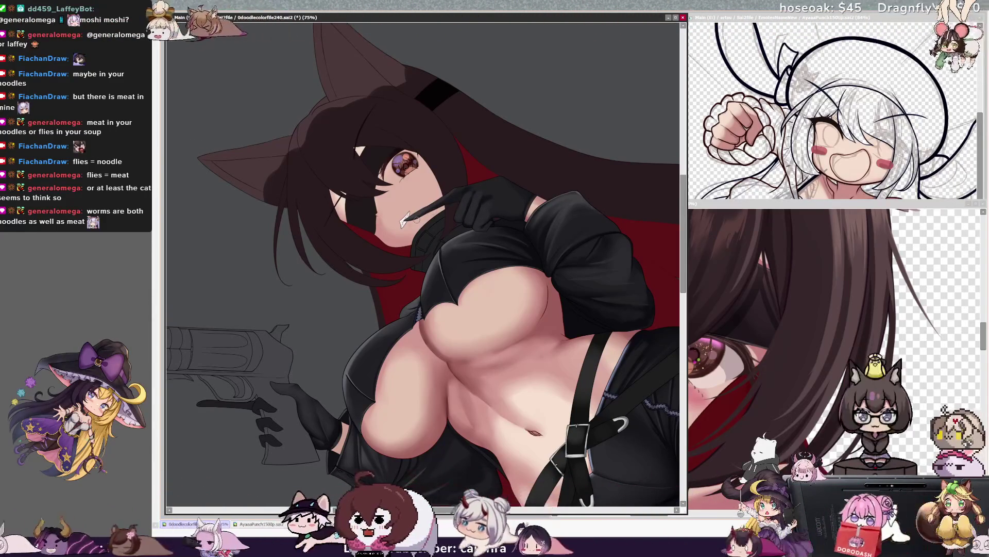
- Make brush touch-ups at sizes 14 and 7, then show the whole figure upright at 50%
drag(405, 221, 378, 246)
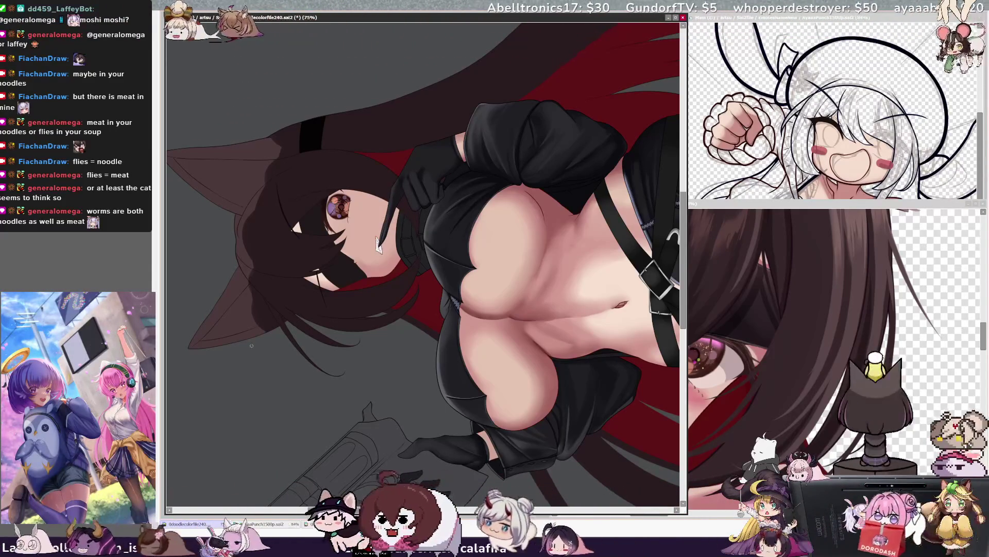
key(bracketleft)
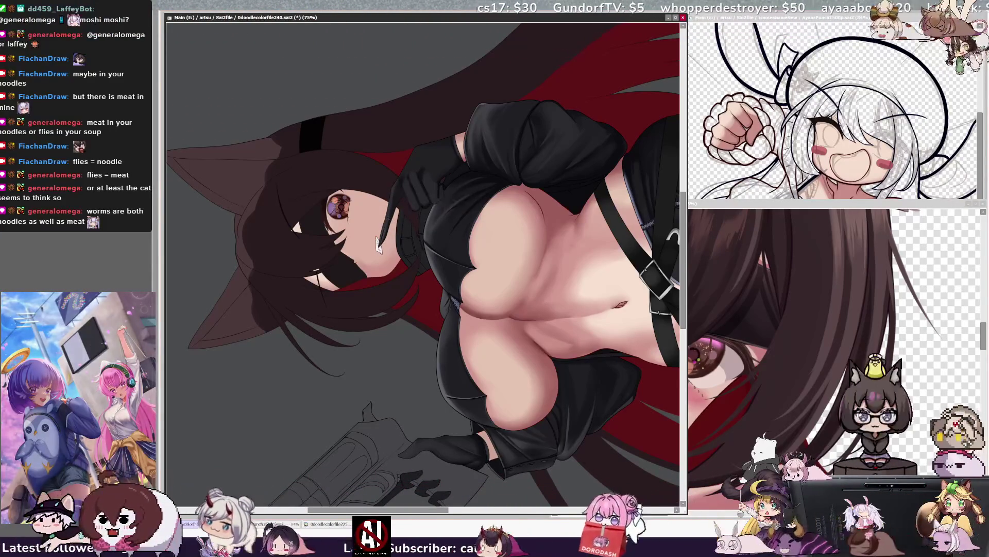
key(bracketleft)
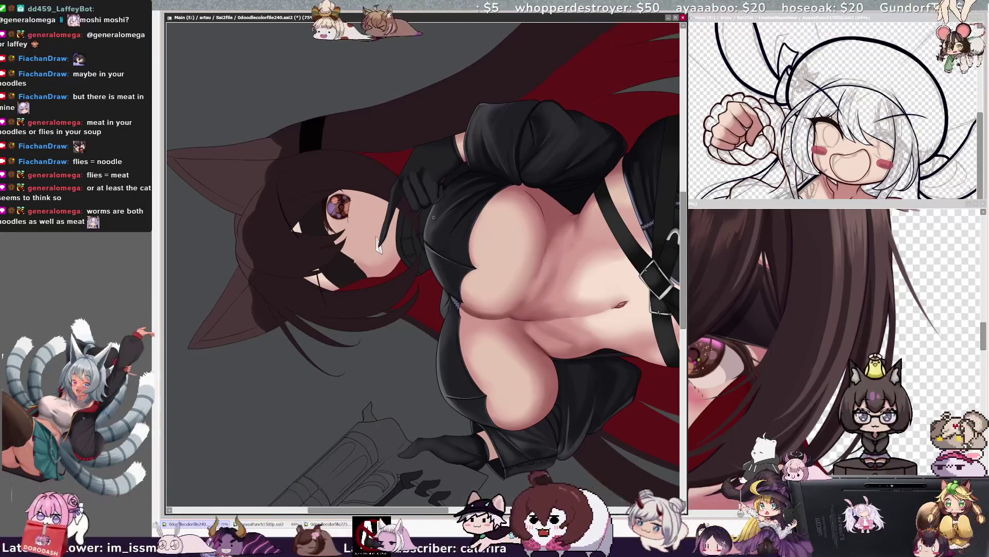
key(bracketleft)
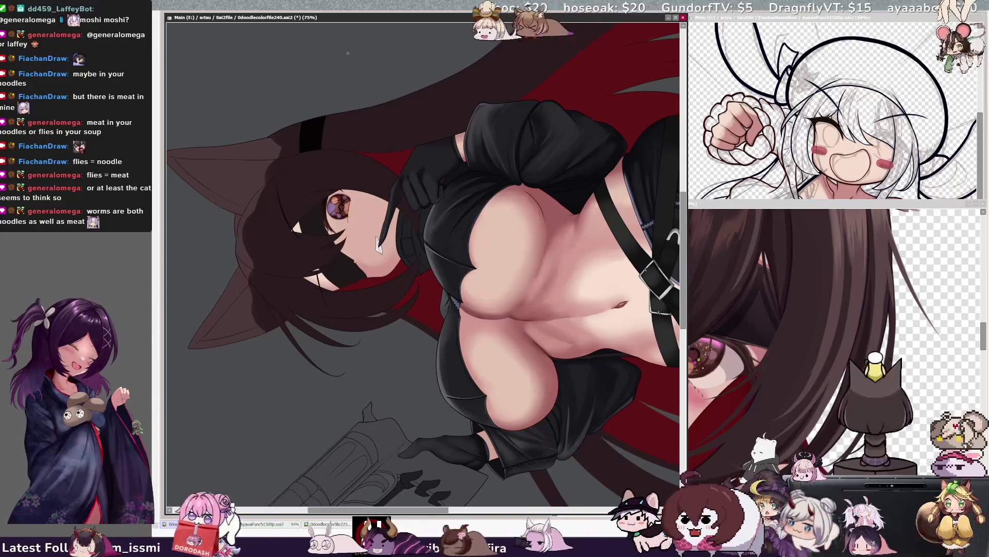
key(ctrl+minus)
key(Home)
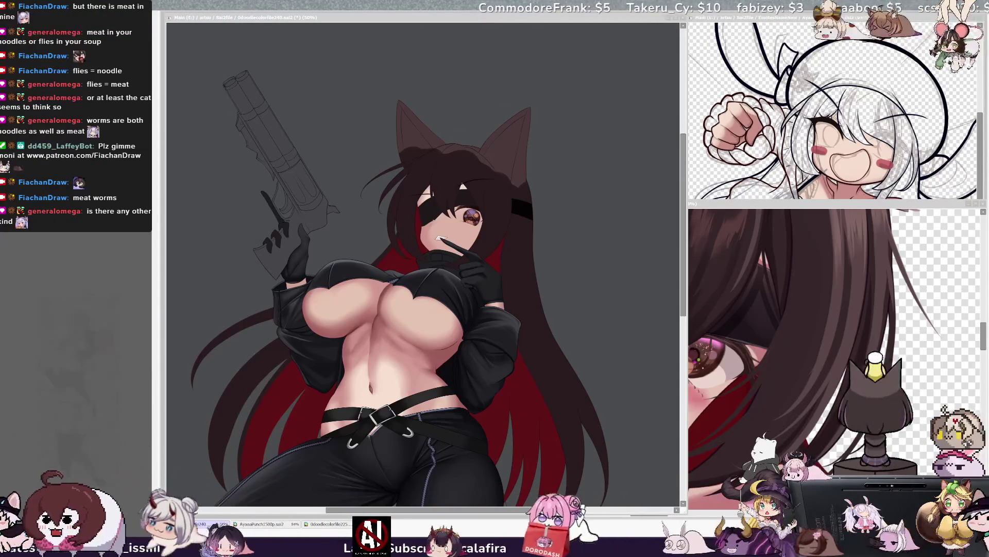
- Tilt the view counter-clockwise, zoom to 75% on the face and raised hand, and enlarge the brush
click(470, 306)
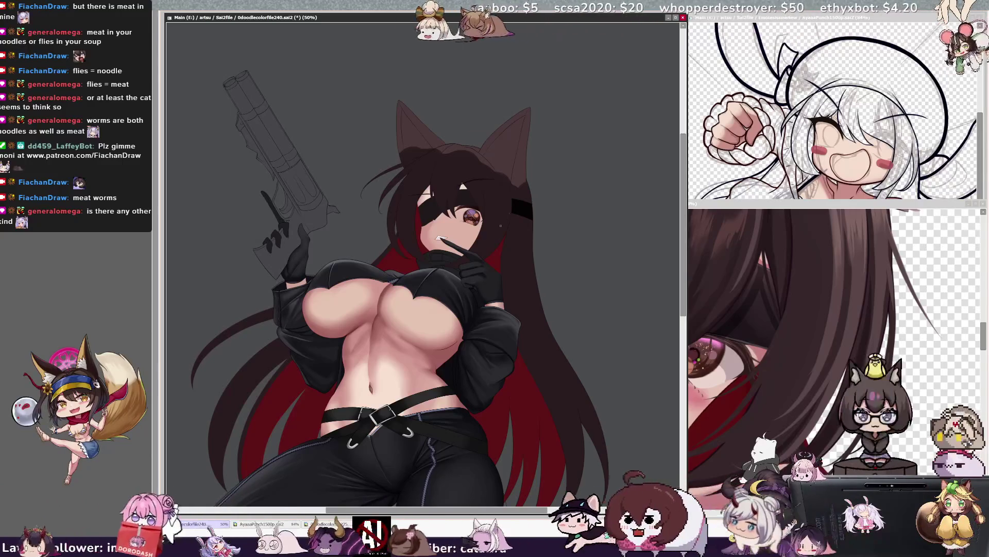
key(Delete)
key(Delete)
key(Delete)
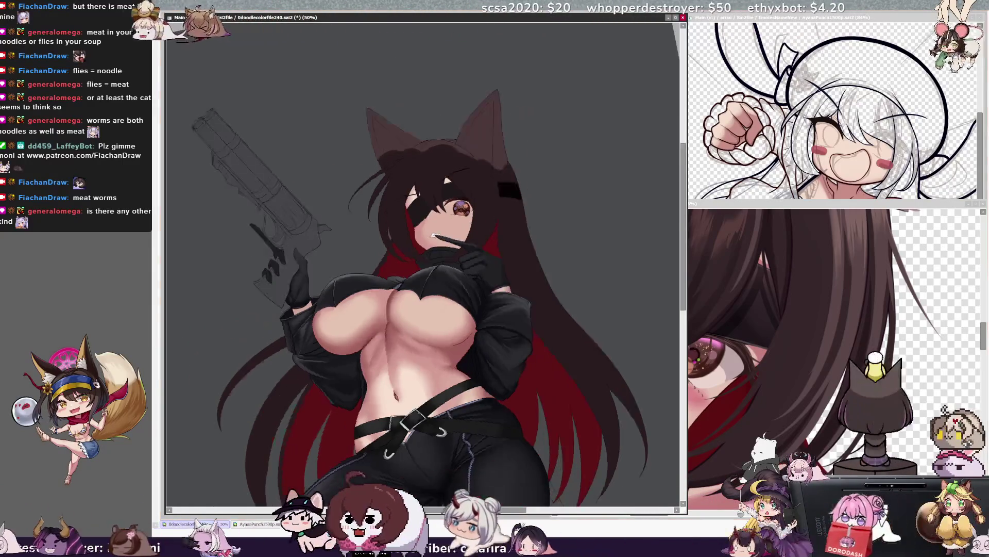
scroll(525, 159, up, 1)
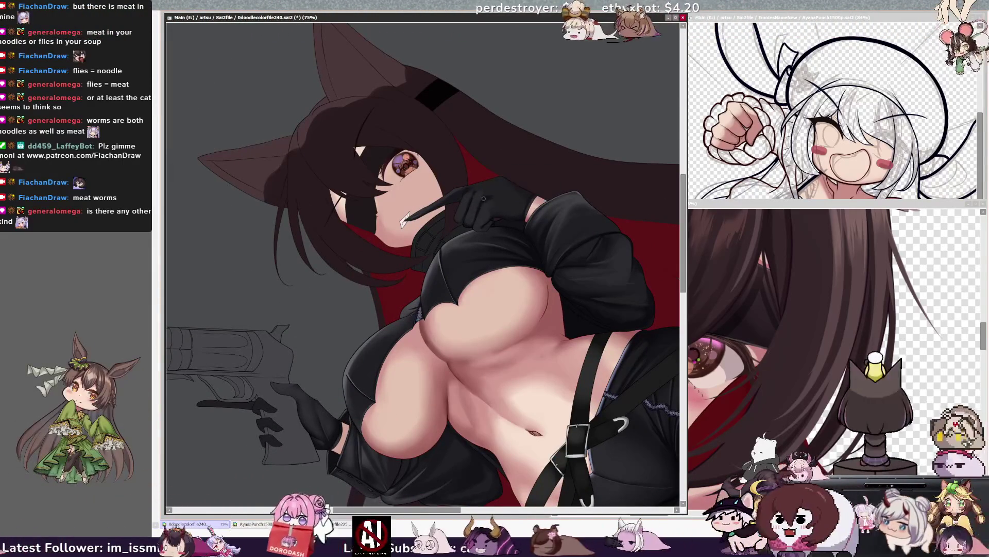
key(bracketright)
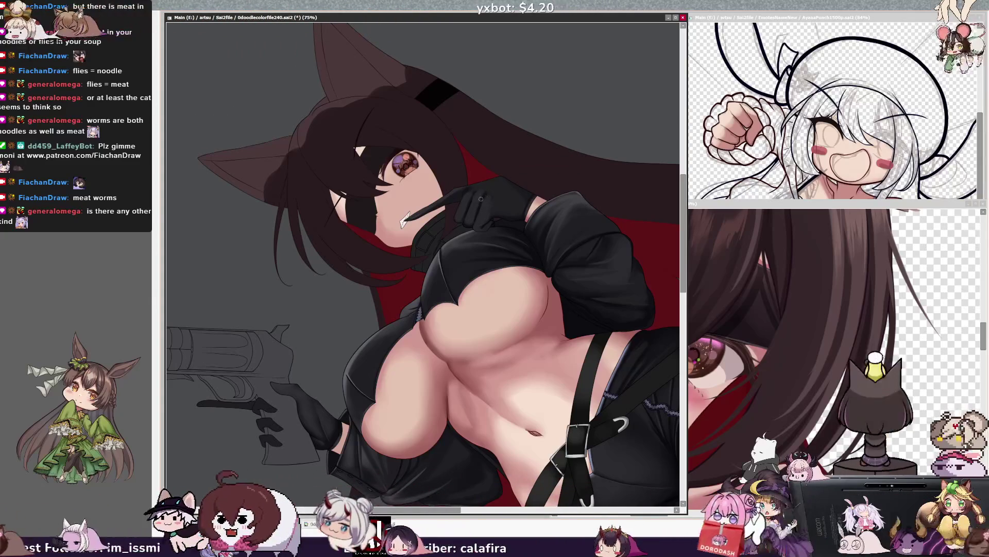
key(bracketright)
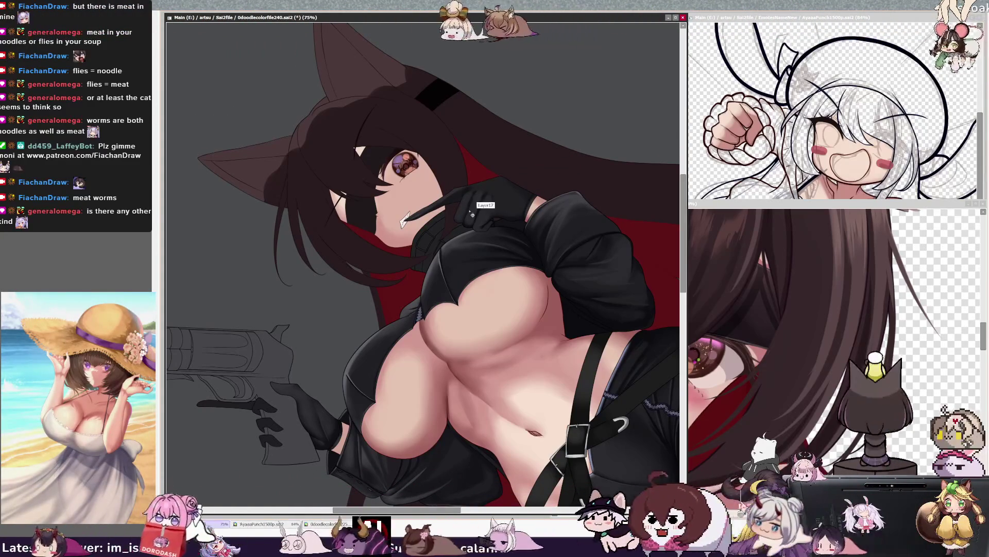
key(bracketright)
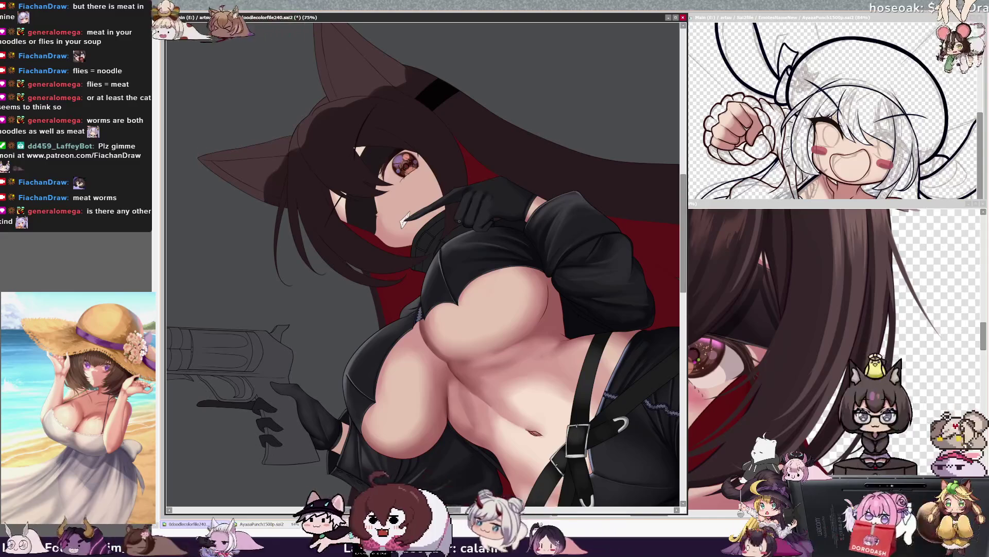
key(bracketright)
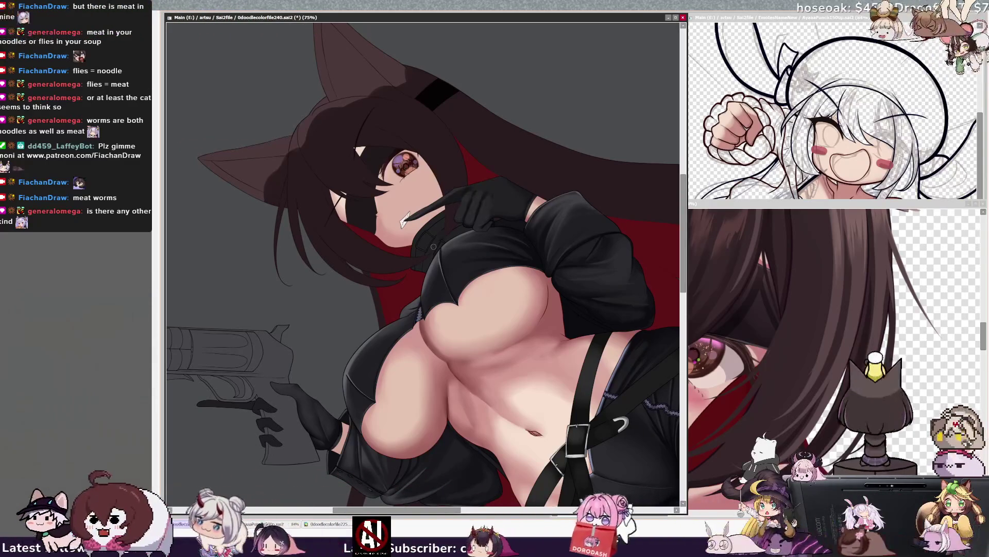
key(bracketright)
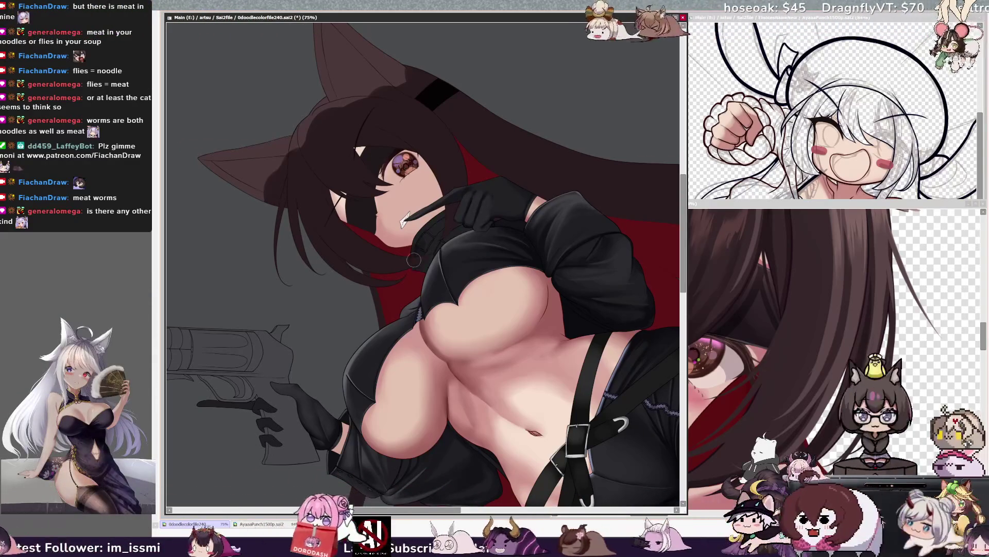
key(bracketright)
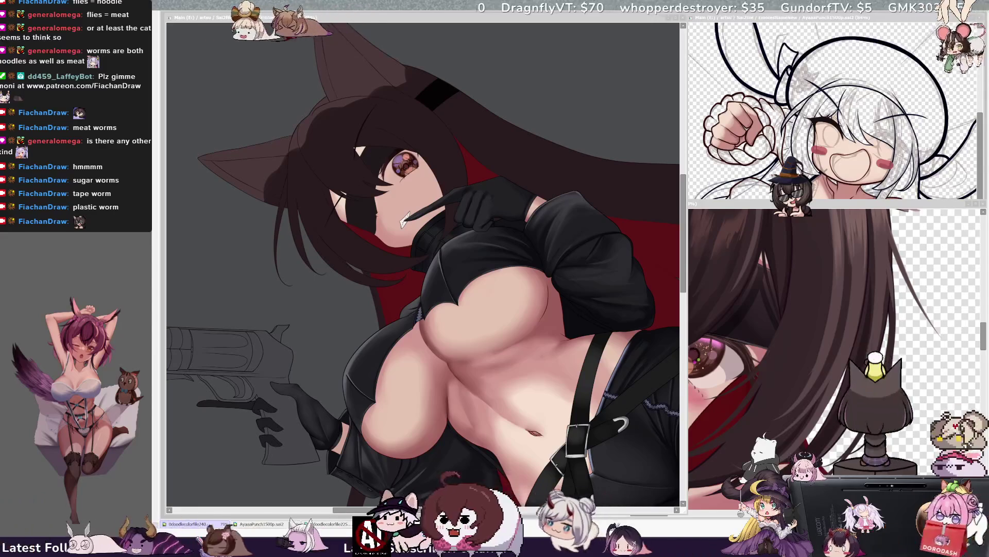
click(277, 23)
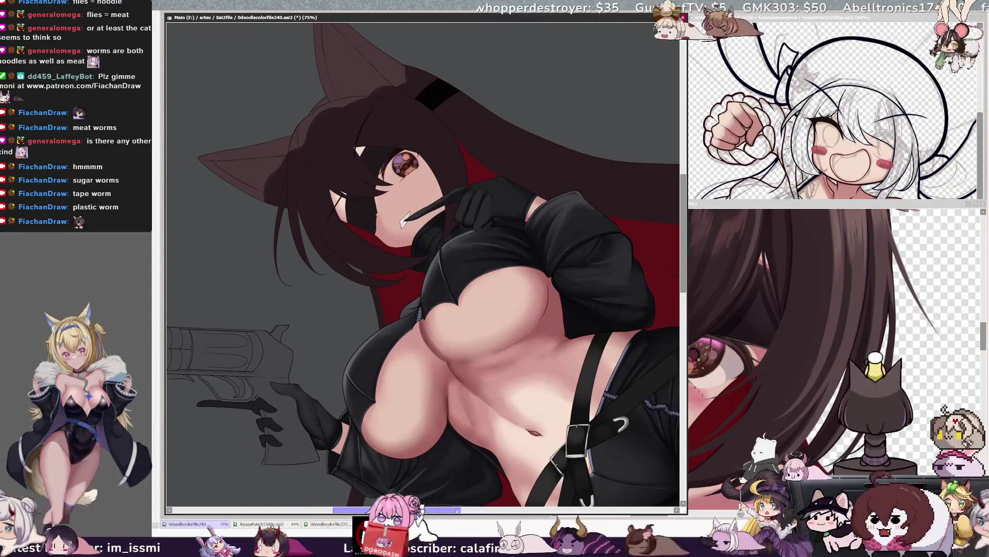
scroll(422, 257, right, 2)
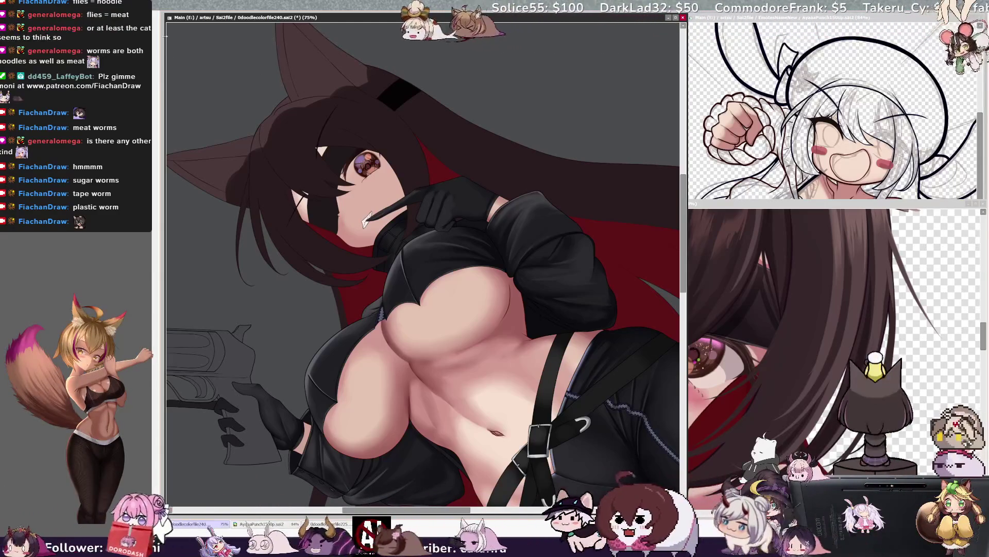
- Turn the view clockwise and Magic Wand-select the glove on the raised hand
key(End)
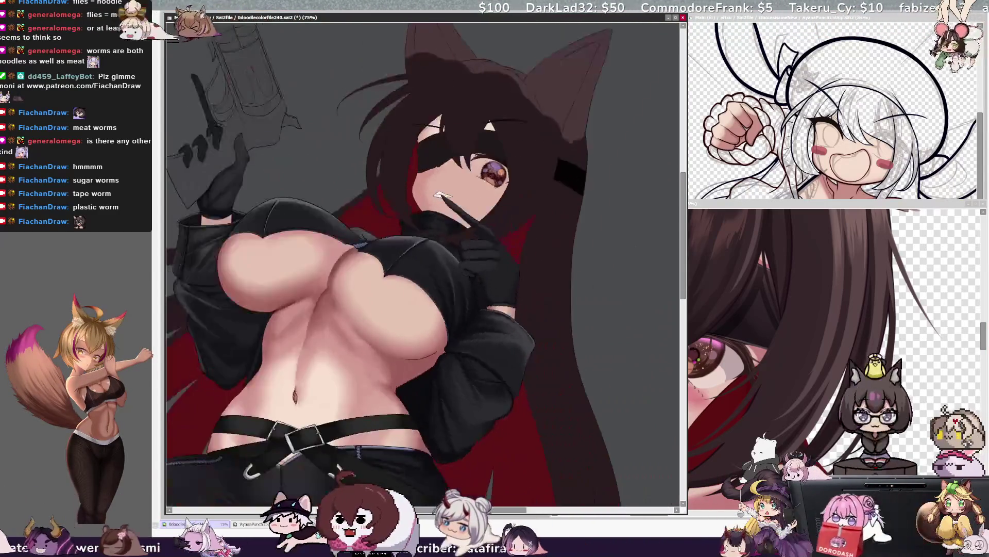
key(End)
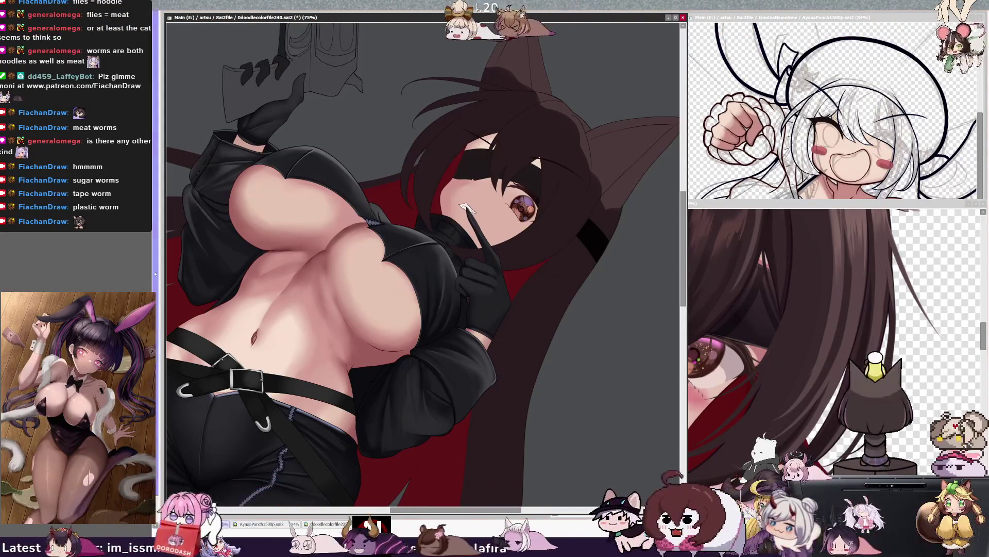
click(482, 289)
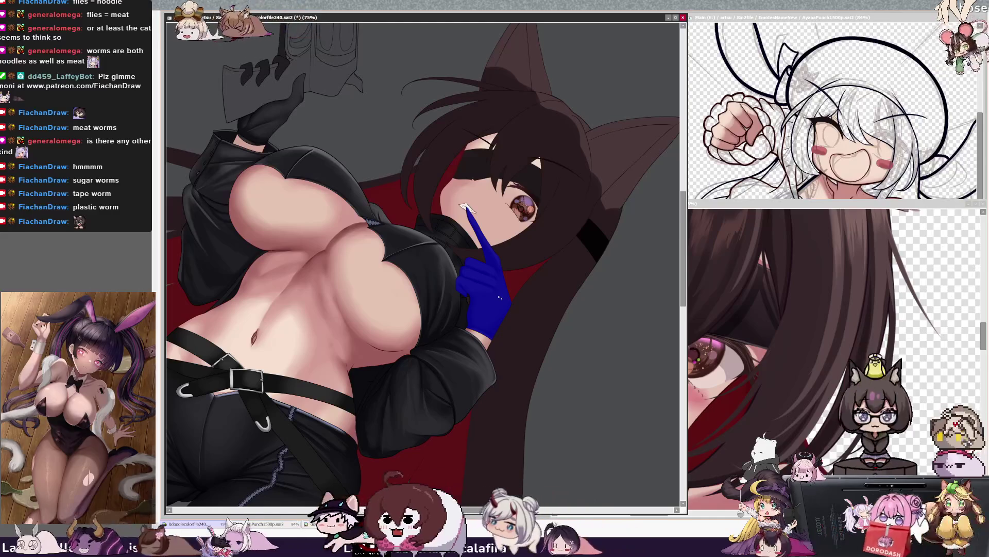
key(n)
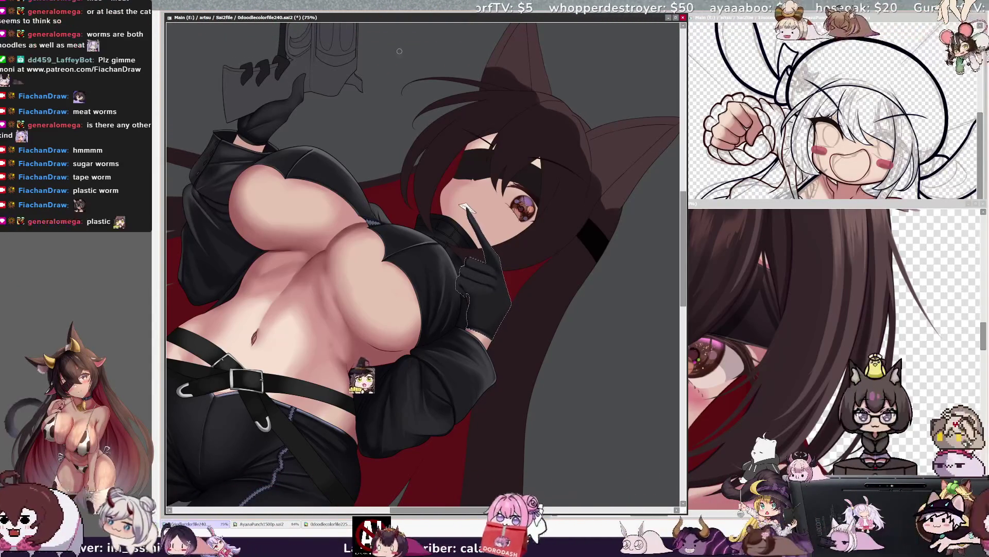
- Straighten the canvas view, deselect the glove, save, and shrink the brush for finer glove detail
key(Home)
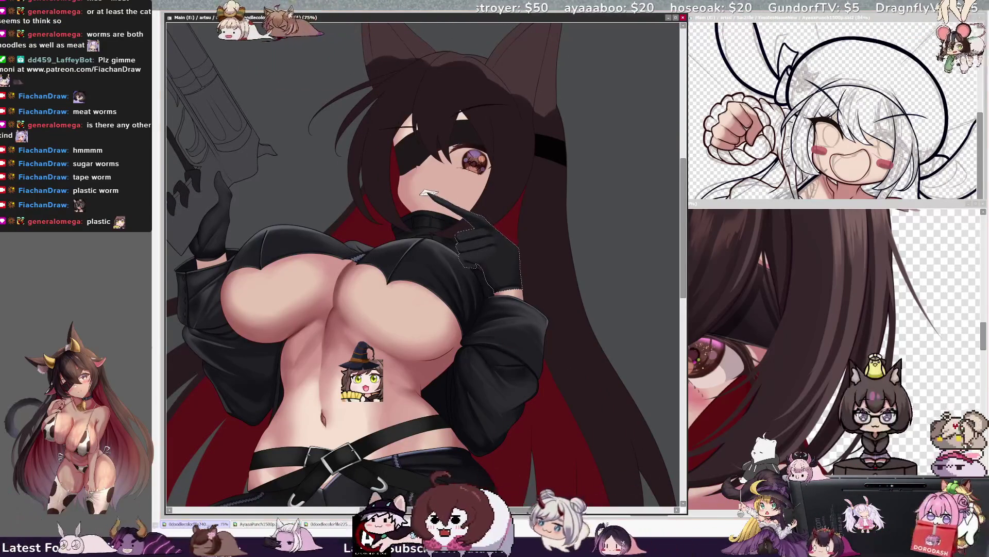
key(ctrl+d)
key(ctrl+s)
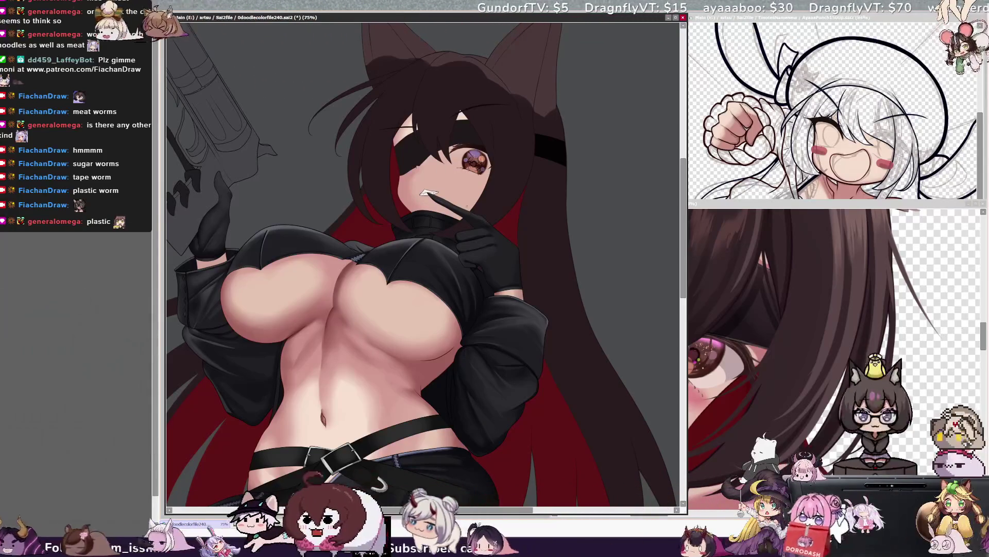
key(bracketright)
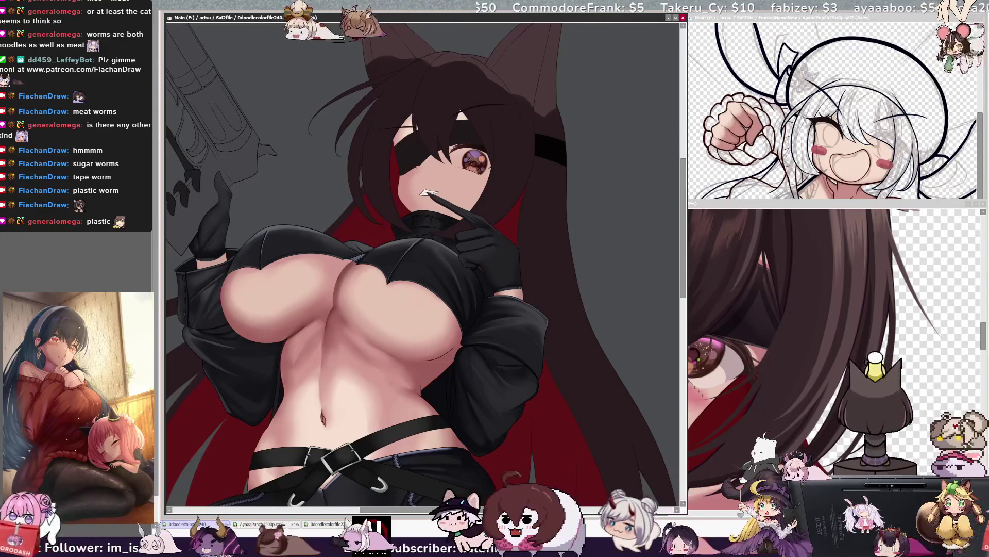
key(bracketleft)
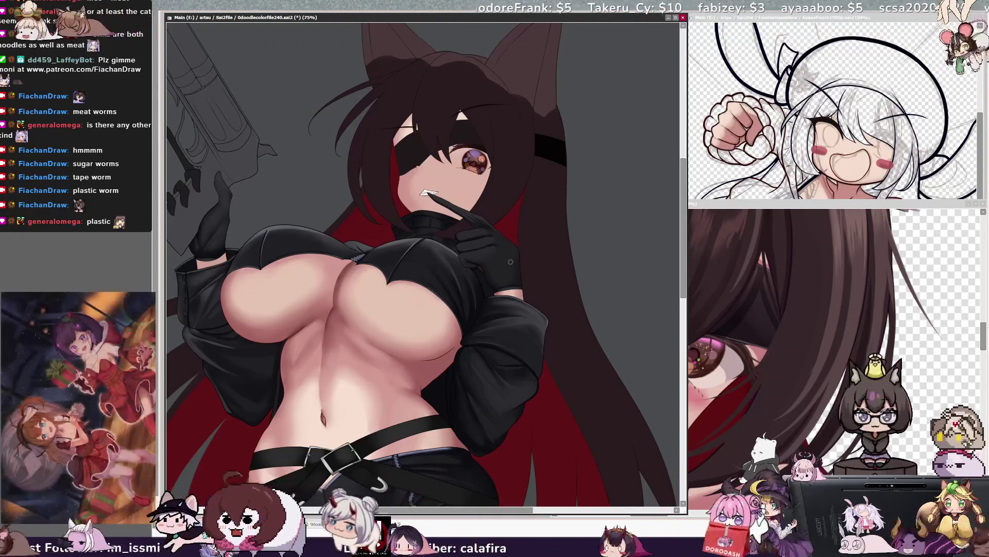